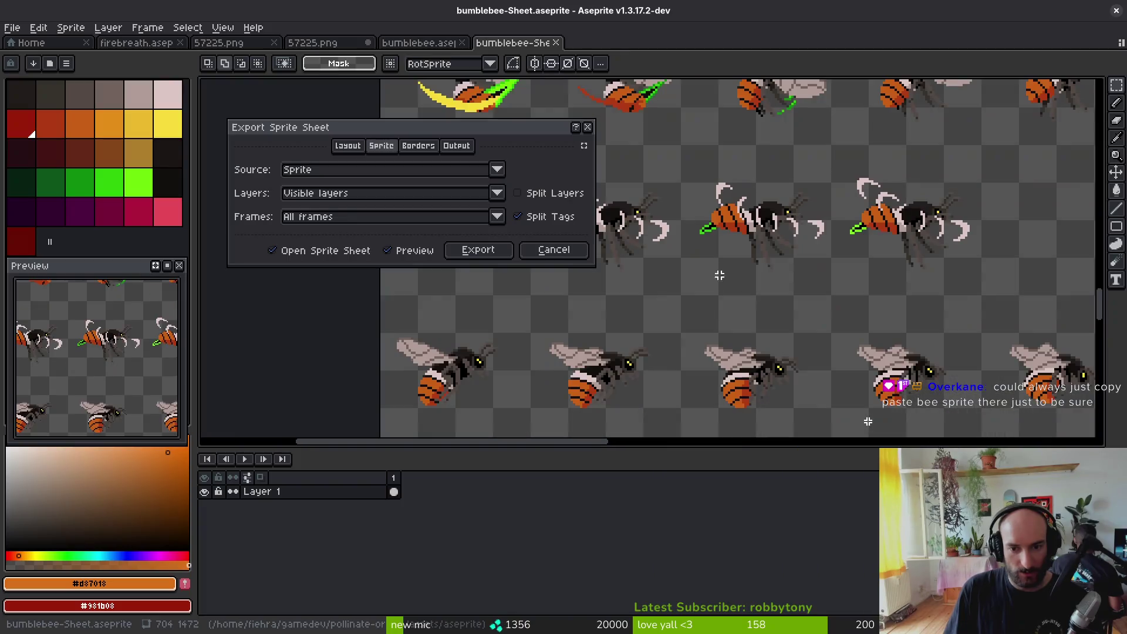
Step: Cancel the sprite sheet export and scroll the bumblebee sheet to find a bee frame
{"action": "left_click_drag", "start_coordinate": [717, 272], "coordinate": [691, 215]}
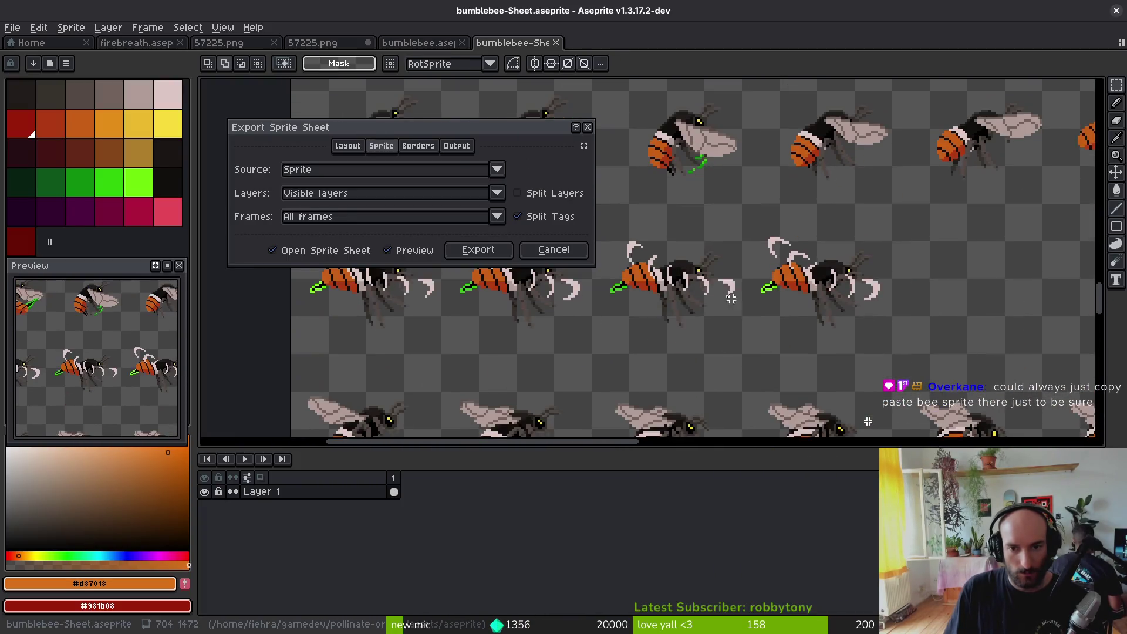
{"action": "left_click", "coordinate": [554, 249]}
{"action": "scroll", "coordinate": [558, 278], "scroll_direction": "up", "scroll_amount": 3}
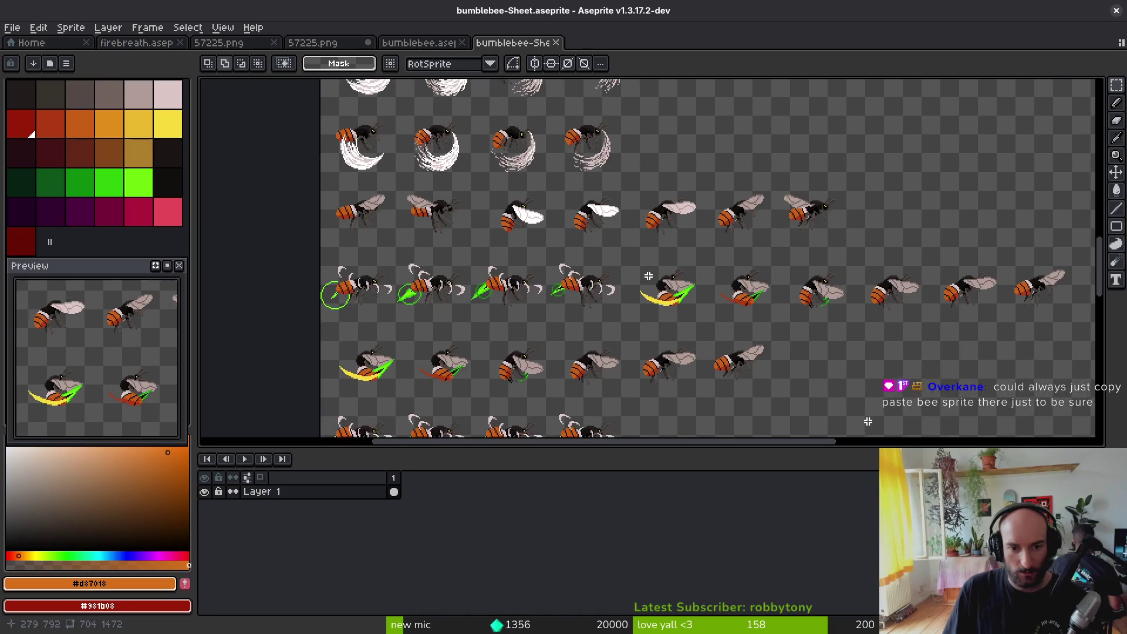
{"action": "scroll", "coordinate": [868, 421], "scroll_direction": "down", "scroll_amount": 5}
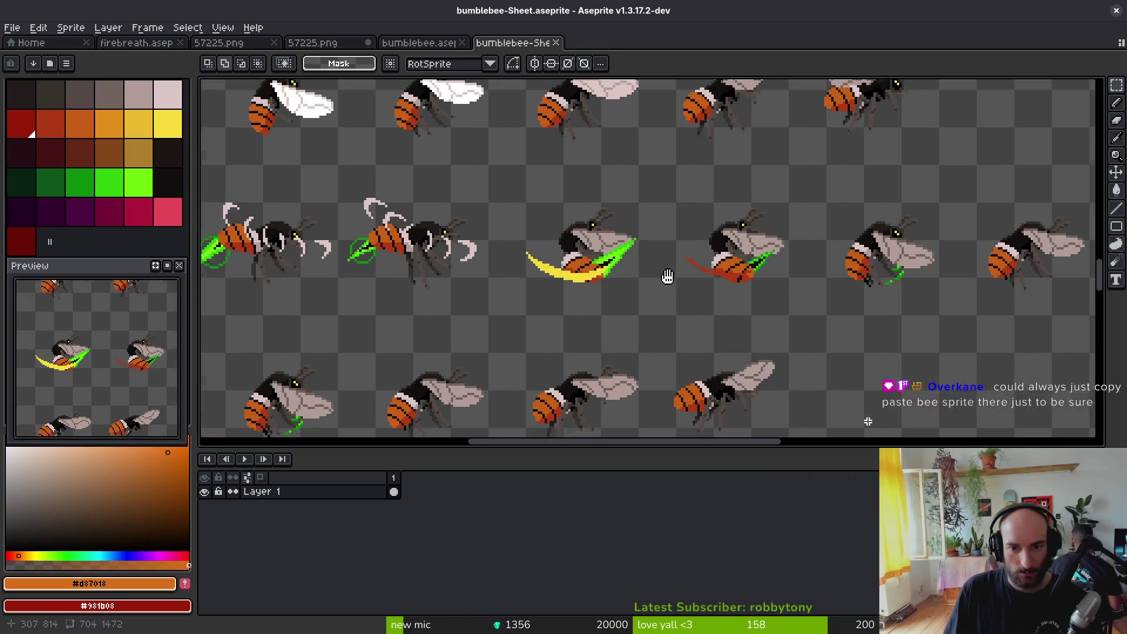
{"action": "scroll", "coordinate": [868, 421], "scroll_direction": "down", "scroll_amount": 2}
{"action": "scroll", "coordinate": [648, 223], "scroll_direction": "up", "scroll_amount": 3}
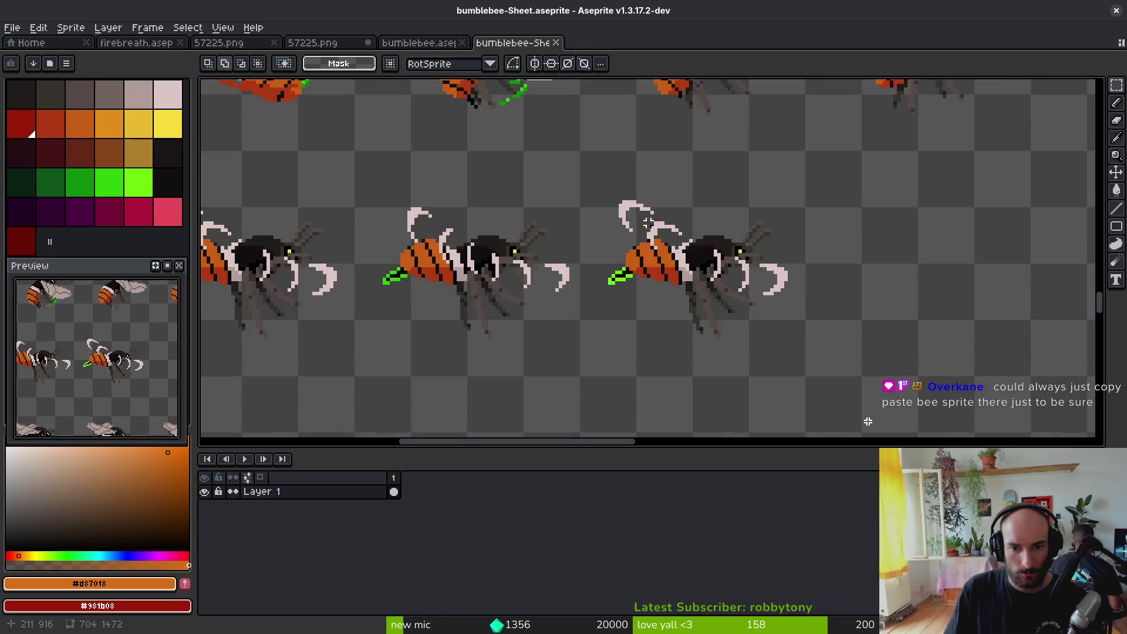
{"action": "scroll", "coordinate": [736, 268], "scroll_direction": "down", "scroll_amount": 2}
{"action": "scroll", "coordinate": [646, 223], "scroll_direction": "up", "scroll_amount": 2}
Step: Marquee-select the right-hand bee frame and paste it into firebreath.aseprite
{"action": "left_click_drag", "start_coordinate": [516, 123], "coordinate": [775, 339]}
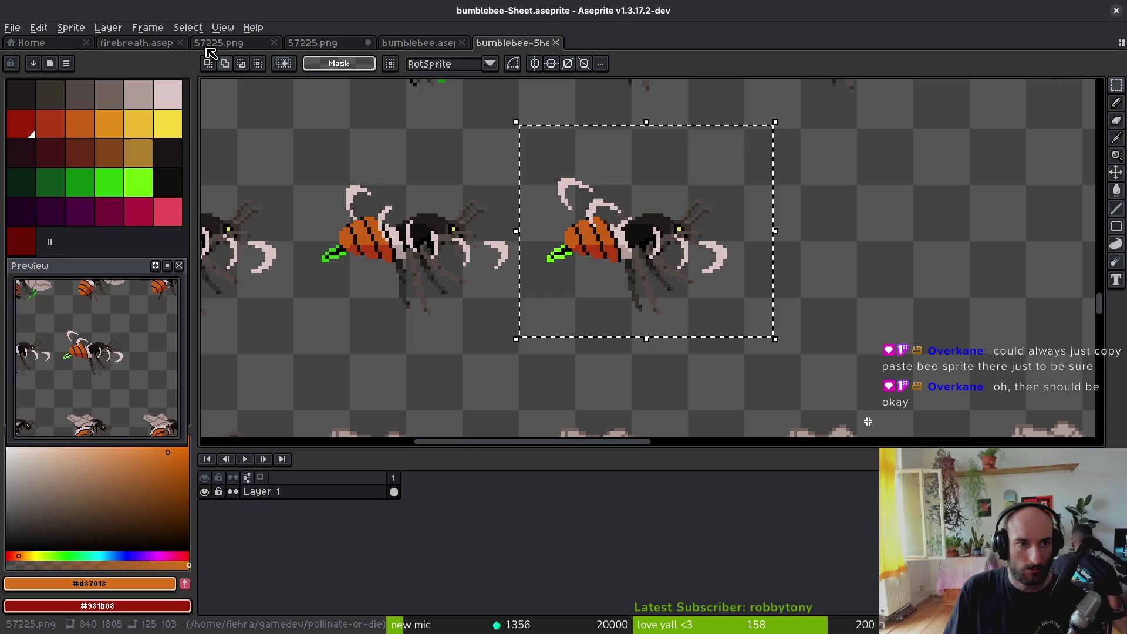
{"action": "left_click", "coordinate": [138, 38]}
{"action": "key", "text": "ctrl+v"}
Step: Add Layer 3 at frame 6 and paste the bee to the left of the fire
{"action": "left_click_drag", "start_coordinate": [872, 274], "coordinate": [558, 302]}
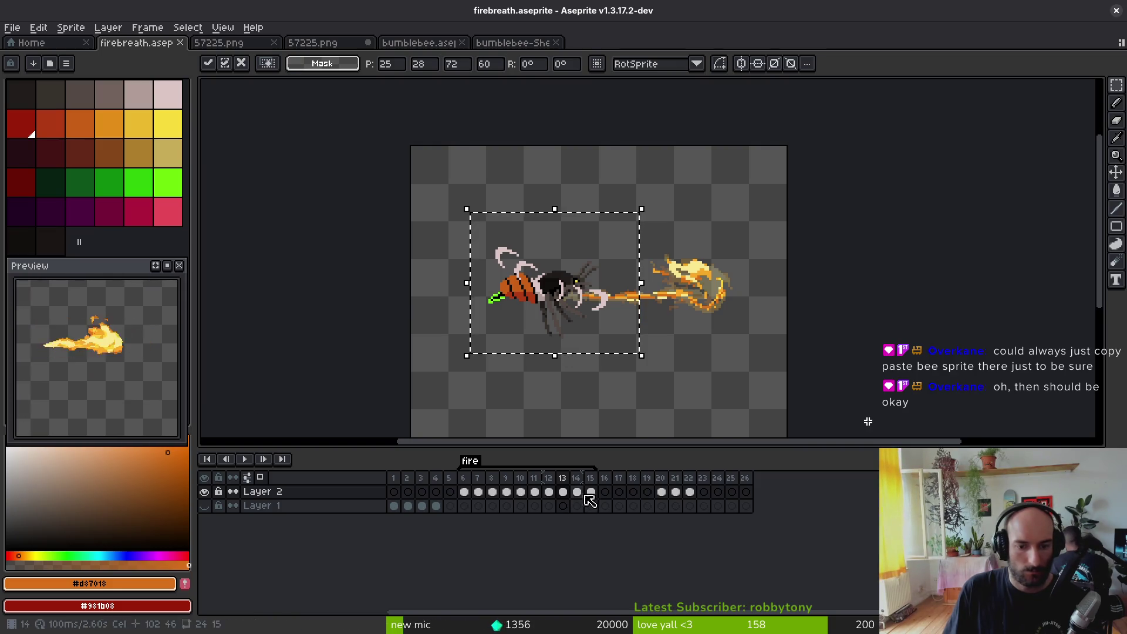
{"action": "left_click", "coordinate": [469, 506]}
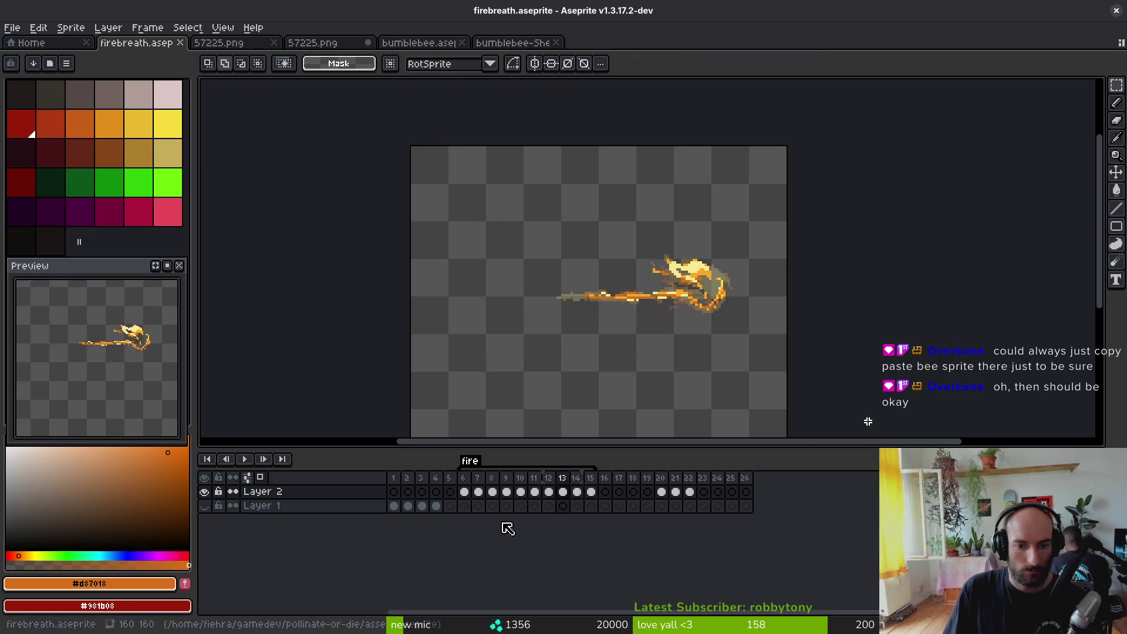
{"action": "key", "text": "shift+n"}
{"action": "left_click", "coordinate": [464, 492]}
{"action": "key", "text": "ctrl+v"}
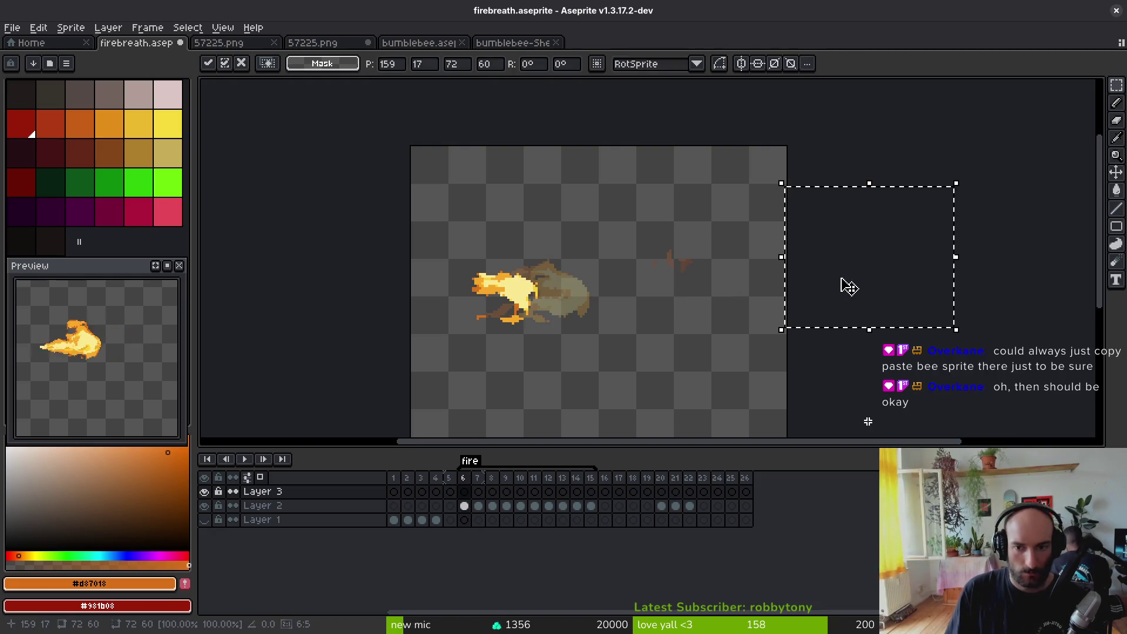
{"action": "mouse_move", "coordinate": [849, 286]}
{"action": "left_mouse_down"}
{"action": "mouse_move", "coordinate": [566, 311]}
{"action": "mouse_move", "coordinate": [464, 265]}
{"action": "mouse_move", "coordinate": [461, 247]}
{"action": "mouse_move", "coordinate": [475, 279]}
{"action": "mouse_move", "coordinate": [578, 221]}
{"action": "mouse_move", "coordinate": [546, 207]}
{"action": "mouse_move", "coordinate": [517, 252]}
{"action": "mouse_move", "coordinate": [473, 264]}
{"action": "mouse_move", "coordinate": [478, 288]}
{"action": "left_mouse_up"}
Step: Link the Layer 3 bee cel across frames 6–15
{"action": "left_click", "coordinate": [478, 493]}
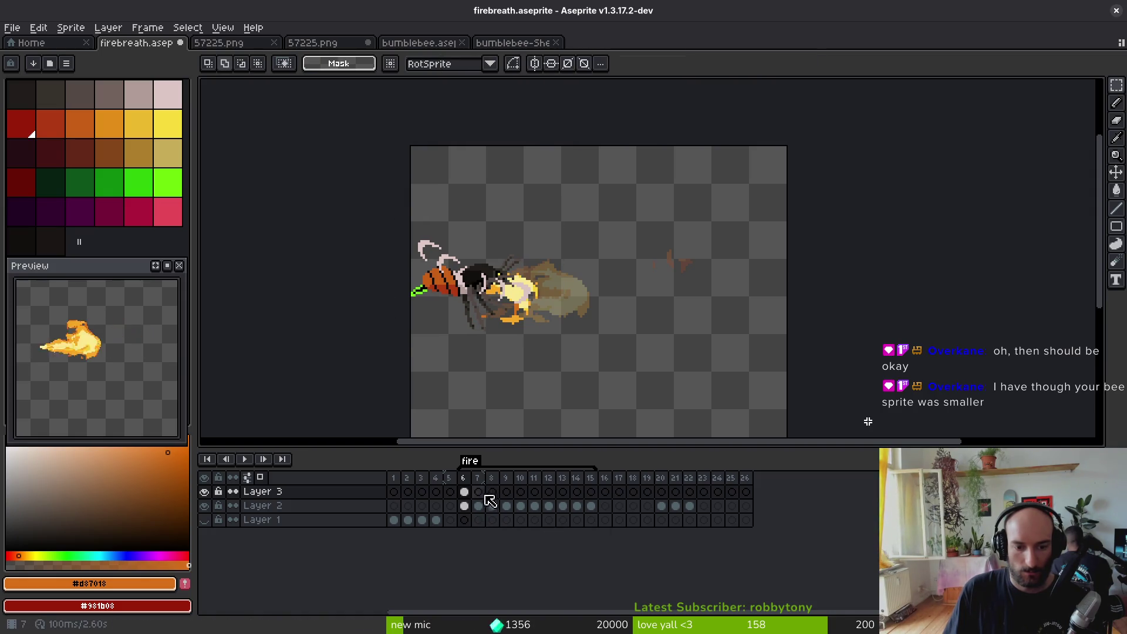
{"action": "left_click_drag", "start_coordinate": [464, 492], "coordinate": [597, 498]}
{"action": "right_click", "coordinate": [472, 495]}
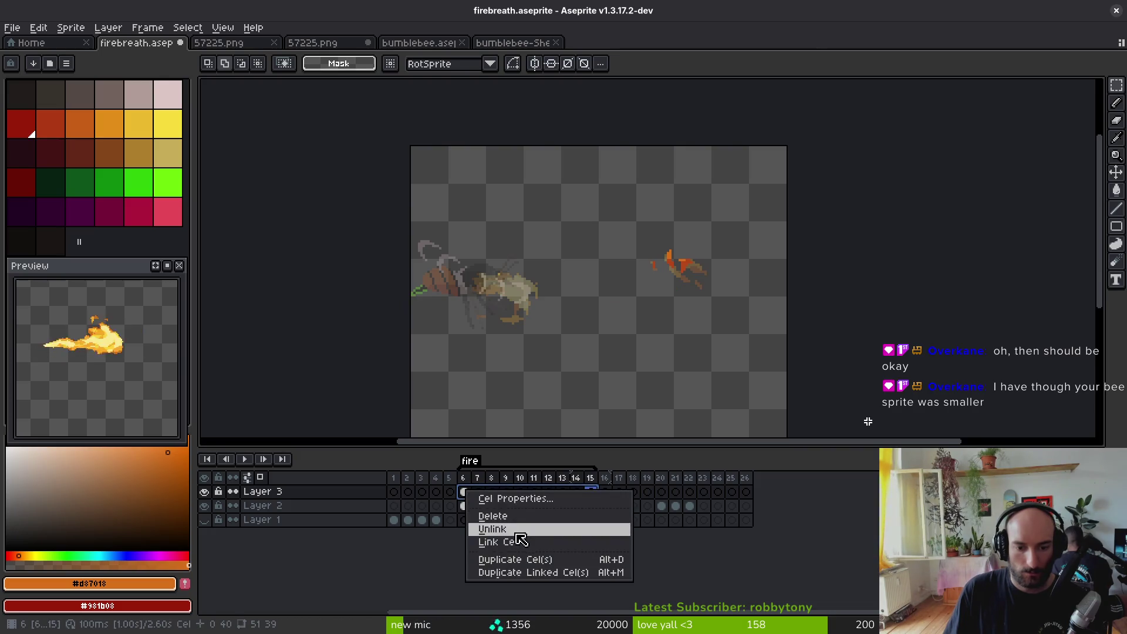
{"action": "left_click", "coordinate": [487, 523]}
Step: Move the Layer 2 fire 24 pixels to the right
{"action": "mouse_move", "coordinate": [464, 505]}
{"action": "left_mouse_down"}
{"action": "mouse_move", "coordinate": [597, 514]}
{"action": "mouse_move", "coordinate": [464, 509]}
{"action": "left_mouse_up"}
{"action": "key", "text": "ctrl+a"}
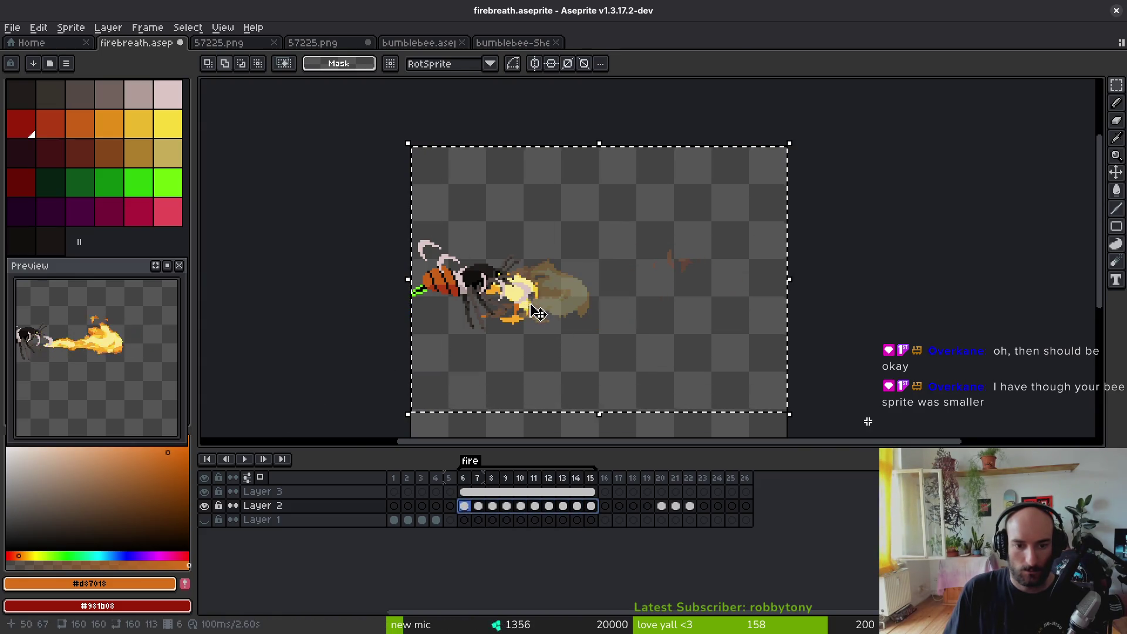
{"action": "left_click_drag", "start_coordinate": [536, 313], "coordinate": [599, 311]}
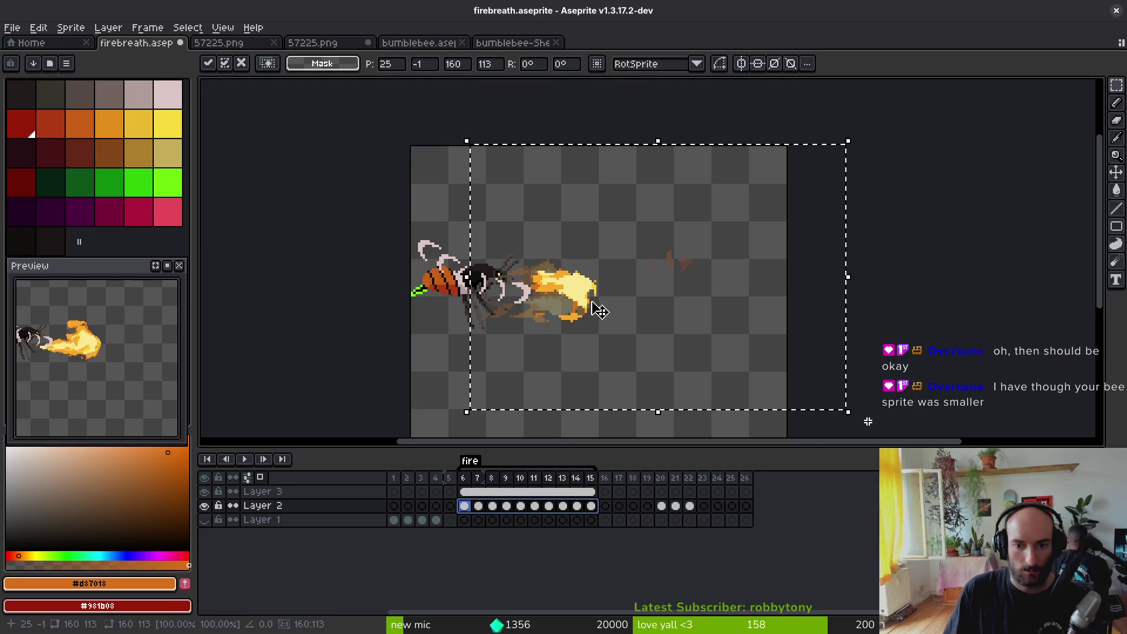
{"action": "left_click", "coordinate": [478, 507]}
Step: Range-select the fire cels in frames 6–15 and review frame 12
{"action": "left_click_drag", "start_coordinate": [464, 506], "coordinate": [591, 506]}
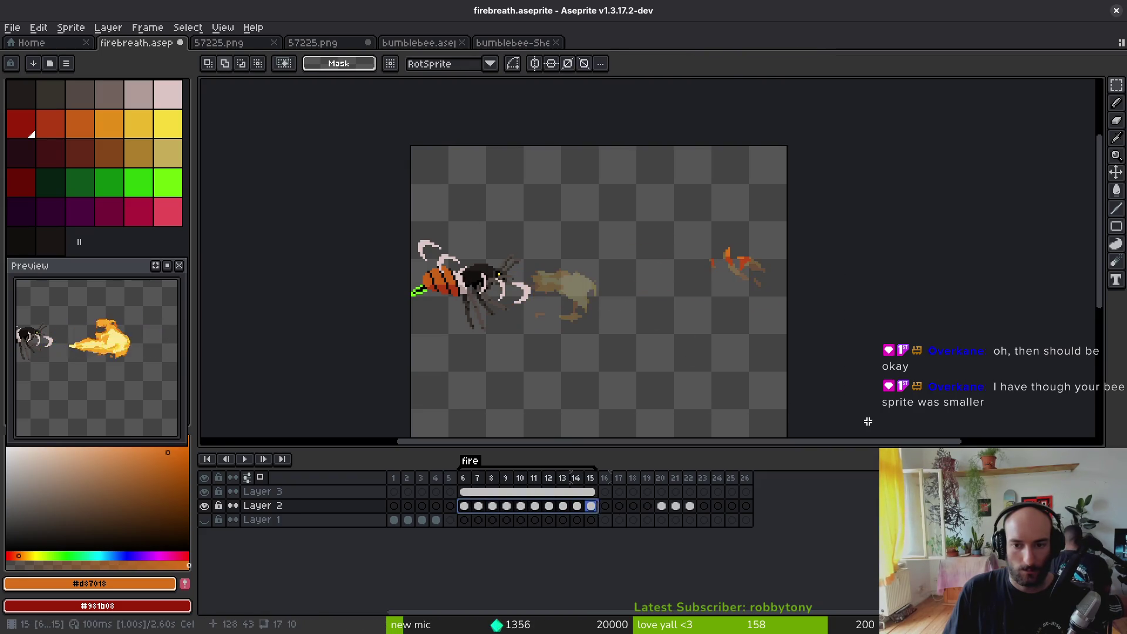
{"action": "left_click", "coordinate": [549, 505]}
{"action": "left_click", "coordinate": [535, 506]}
{"action": "left_click", "coordinate": [548, 506]}
{"action": "key", "text": "e"}
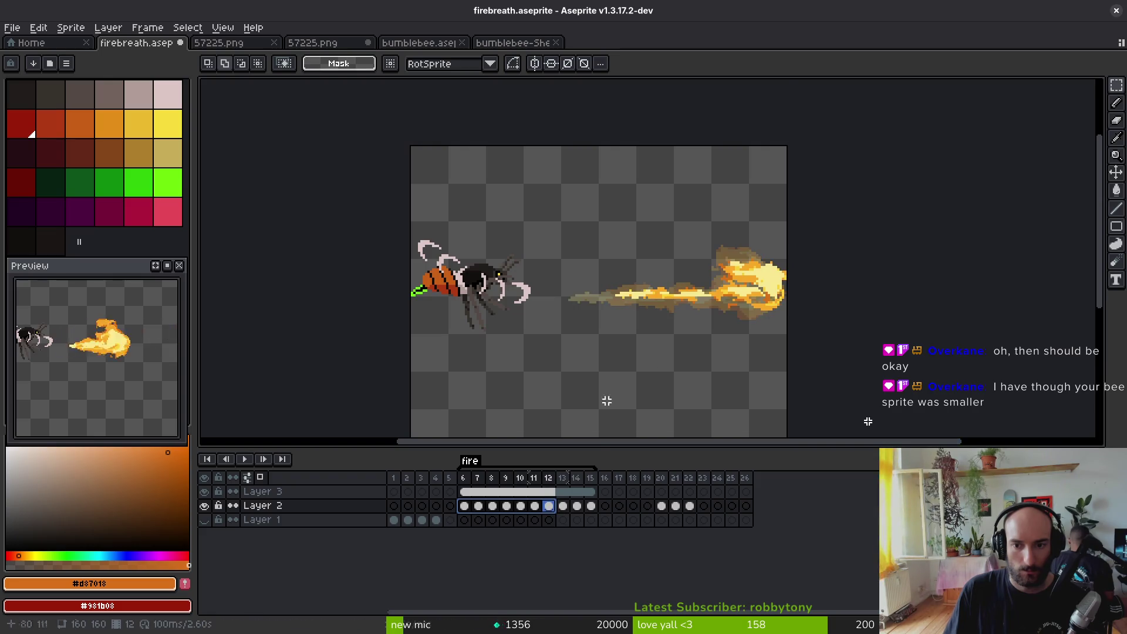
{"action": "scroll", "coordinate": [763, 338], "scroll_direction": "up", "scroll_amount": 3}
{"action": "scroll", "coordinate": [787, 338], "scroll_direction": "up", "scroll_amount": 4}
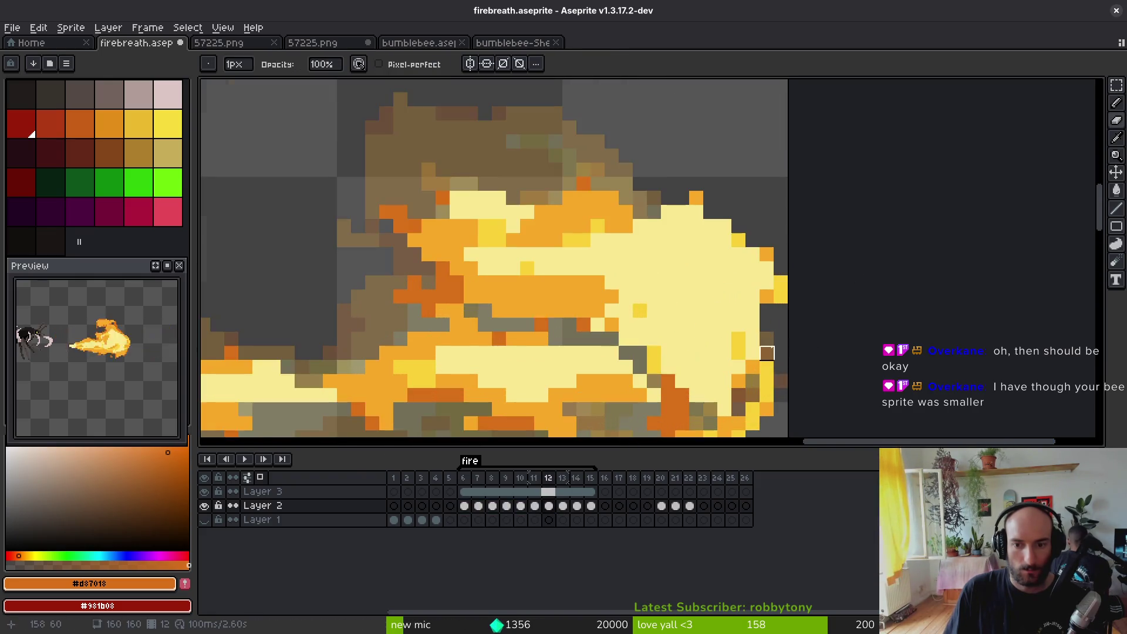
Step: Sample pale and golden yellow from the fire, then marquee-select the bee
{"action": "key", "text": "b"}
{"action": "left_click", "coordinate": [780, 338], "text": "alt"}
{"action": "left_click", "coordinate": [780, 320], "text": "alt"}
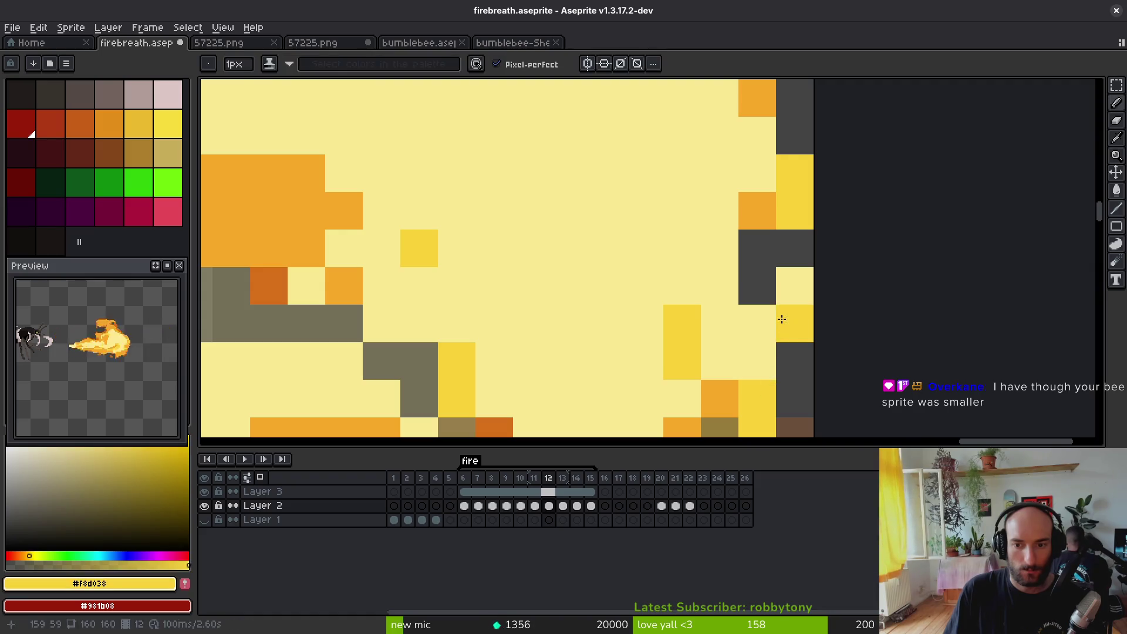
{"action": "scroll", "coordinate": [784, 324], "scroll_direction": "down", "scroll_amount": 5}
{"action": "scroll", "coordinate": [785, 324], "scroll_direction": "down", "scroll_amount": 3}
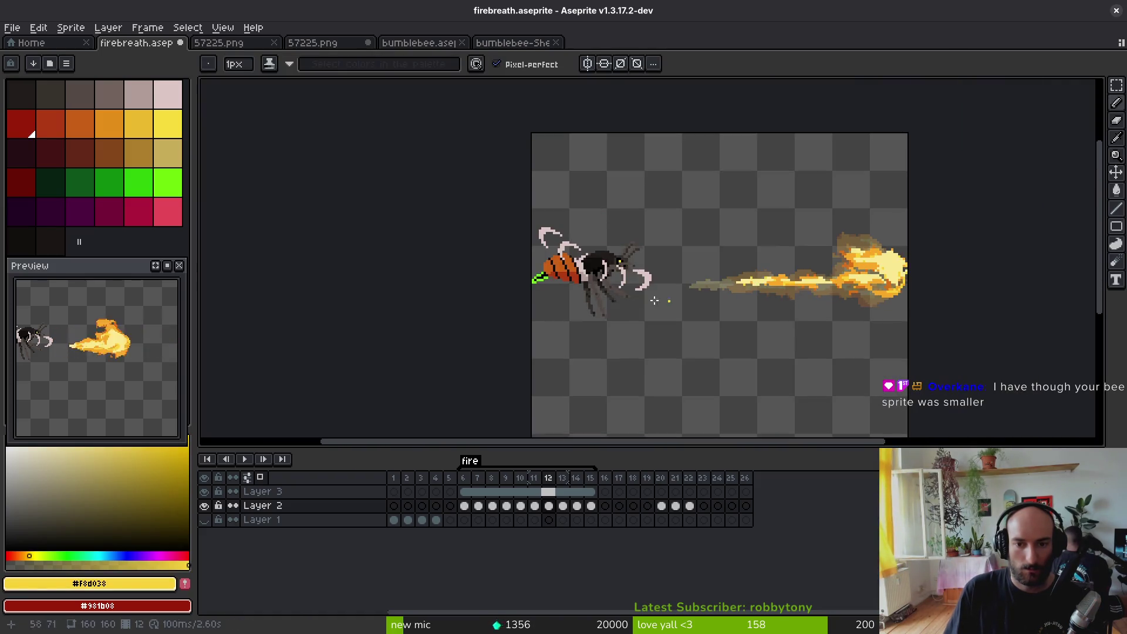
{"action": "key", "text": "m"}
{"action": "left_click_drag", "start_coordinate": [484, 198], "coordinate": [669, 353]}
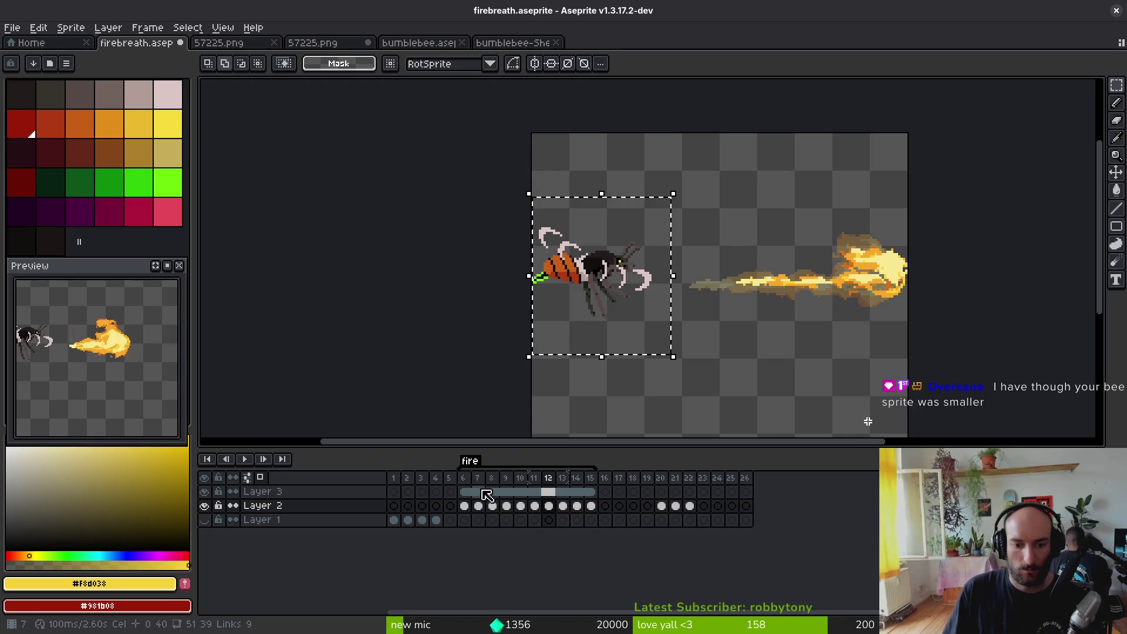
Step: Nudge the frame 6 bee one pixel up and left
{"action": "left_click", "coordinate": [464, 492]}
{"action": "scroll", "coordinate": [658, 327], "scroll_direction": "up", "scroll_amount": 2}
{"action": "left_click", "coordinate": [623, 258]}
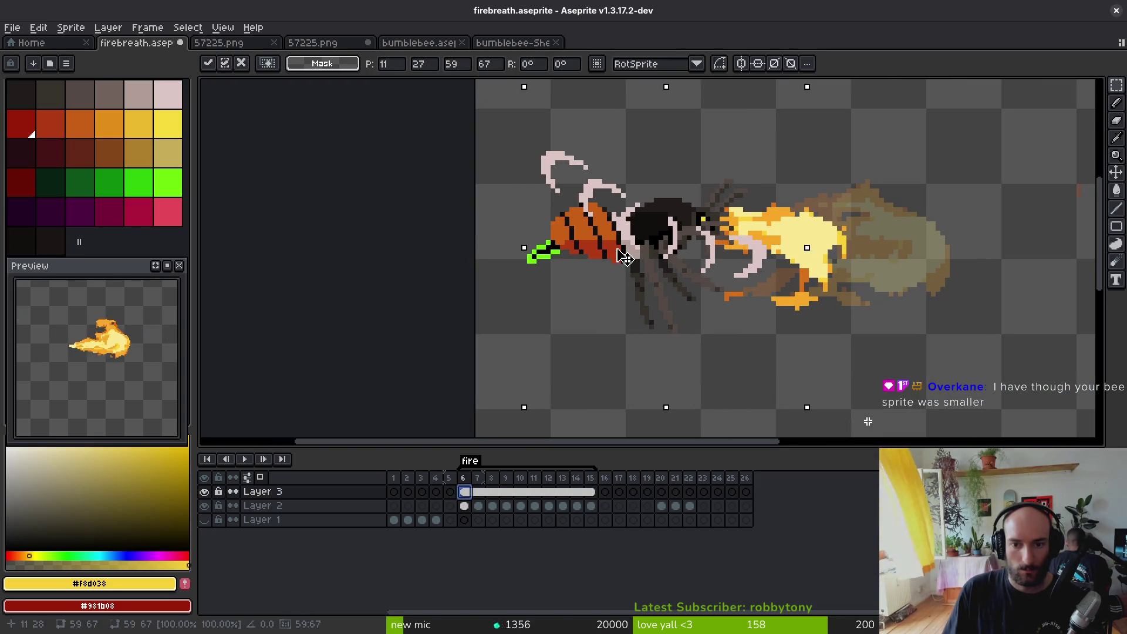
{"action": "left_click_drag", "start_coordinate": [624, 258], "coordinate": [628, 259]}
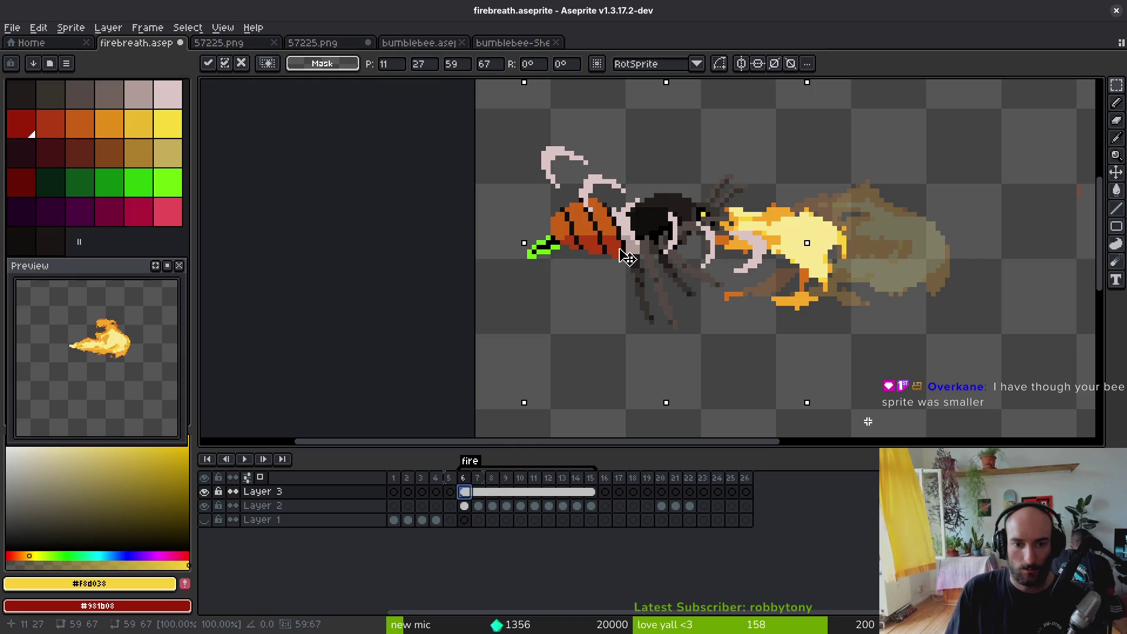
{"action": "key", "text": "Return"}
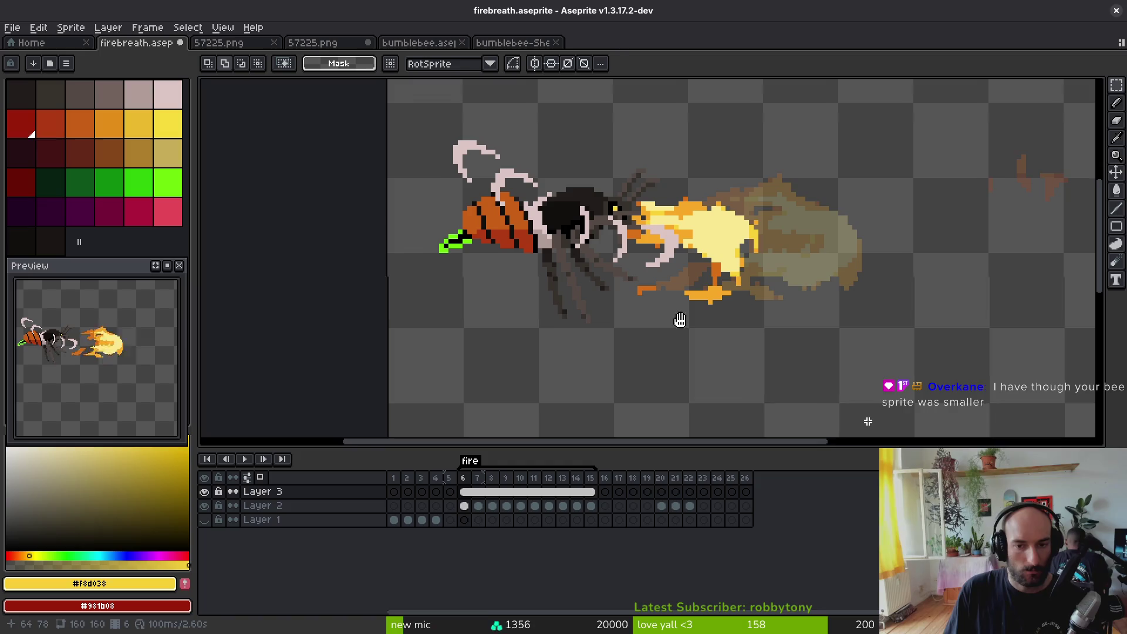
Step: Step forward through the next fire frames to check the bee against the flame
{"action": "key", "text": "Right"}
{"action": "key", "text": "i"}
{"action": "key", "text": "Right"}
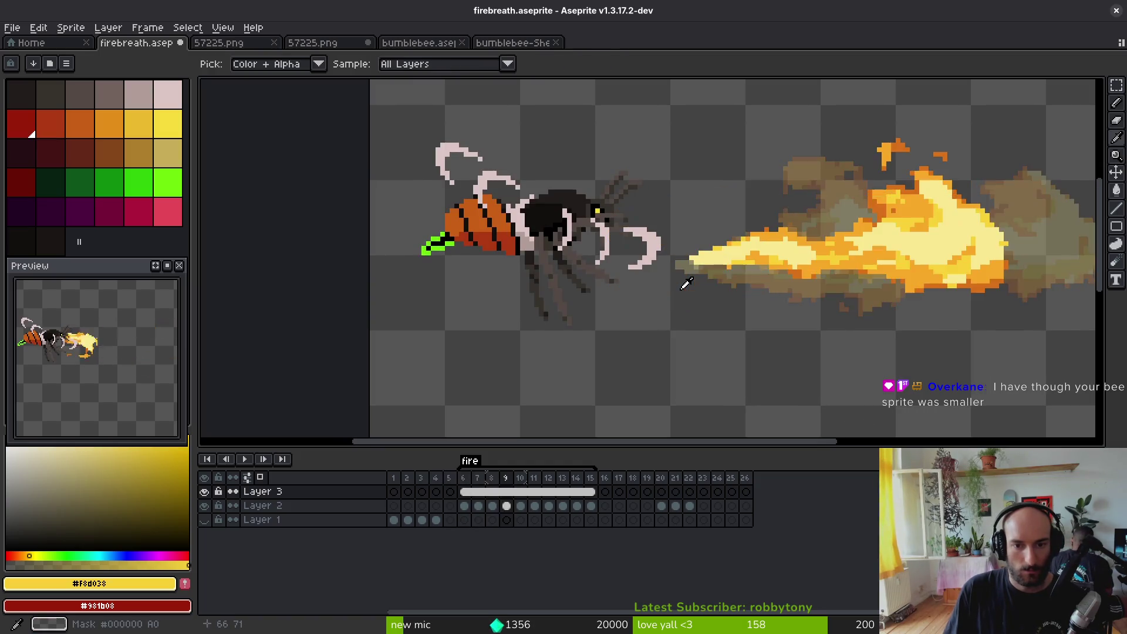
{"action": "key", "text": "Right"}
{"action": "key", "text": "m"}
{"action": "scroll", "coordinate": [529, 322], "scroll_direction": "right", "scroll_amount": 5}
Step: Shift the fire in frames 6–15 left so it starts at the bee's mouth
{"action": "left_click_drag", "start_coordinate": [592, 509], "coordinate": [463, 505]}
{"action": "scroll", "coordinate": [760, 317], "scroll_direction": "down", "scroll_amount": 2}
{"action": "mouse_move", "coordinate": [827, 170]}
{"action": "left_mouse_down"}
{"action": "mouse_move", "coordinate": [666, 282]}
{"action": "mouse_move", "coordinate": [452, 382]}
{"action": "left_mouse_up"}
{"action": "left_click", "coordinate": [578, 491]}
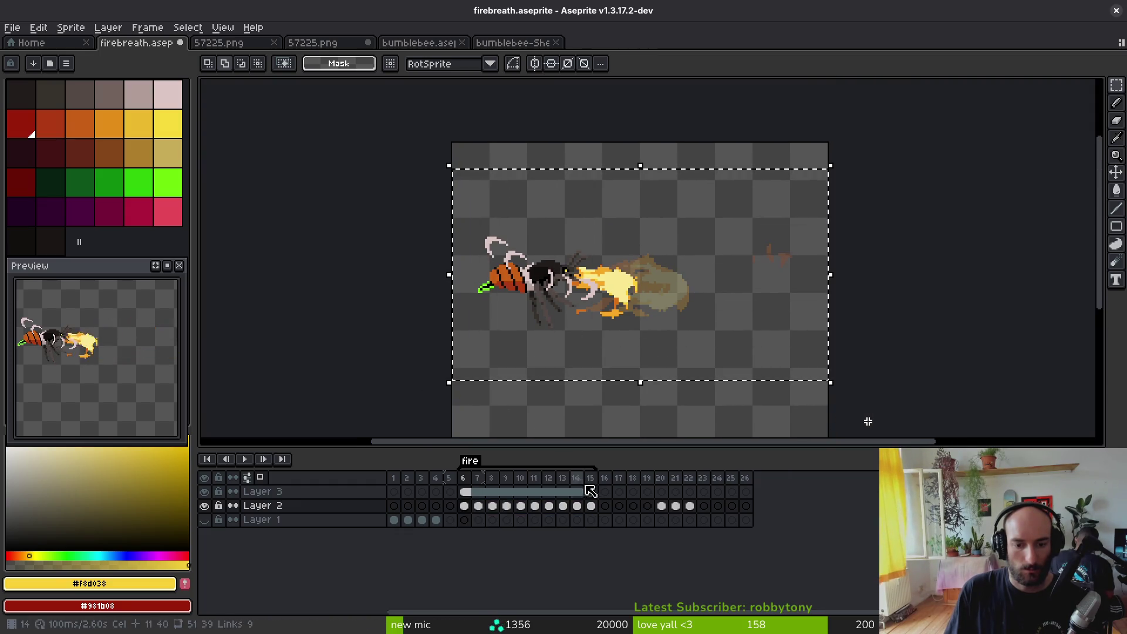
{"action": "left_click_drag", "start_coordinate": [598, 513], "coordinate": [463, 506]}
{"action": "scroll", "coordinate": [629, 314], "scroll_direction": "up", "scroll_amount": 3}
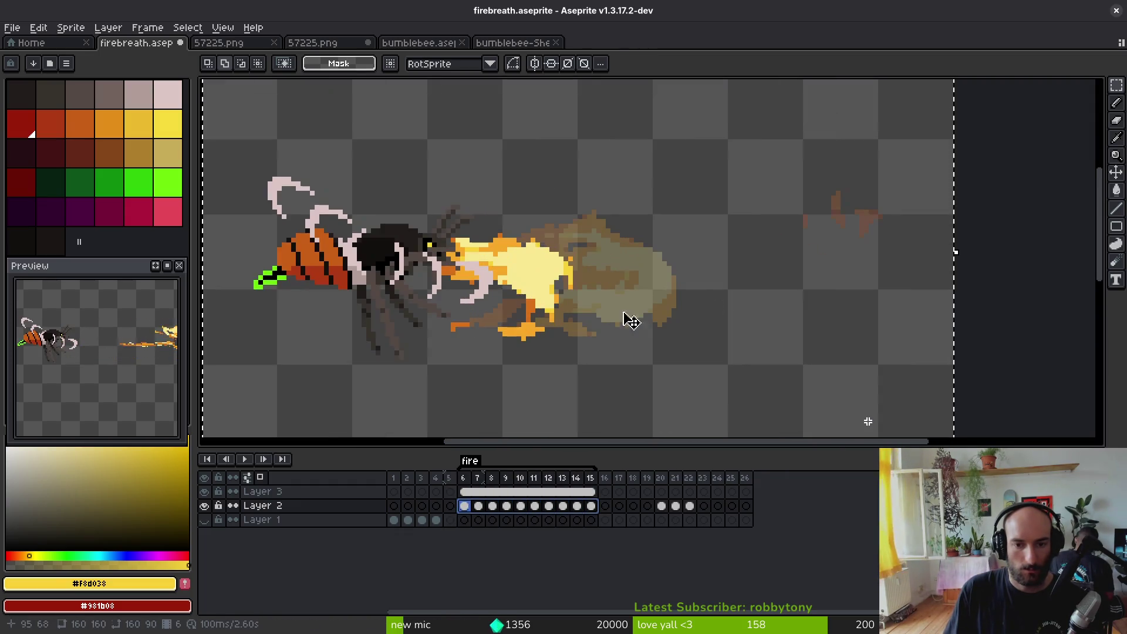
{"action": "left_click_drag", "start_coordinate": [554, 306], "coordinate": [512, 284]}
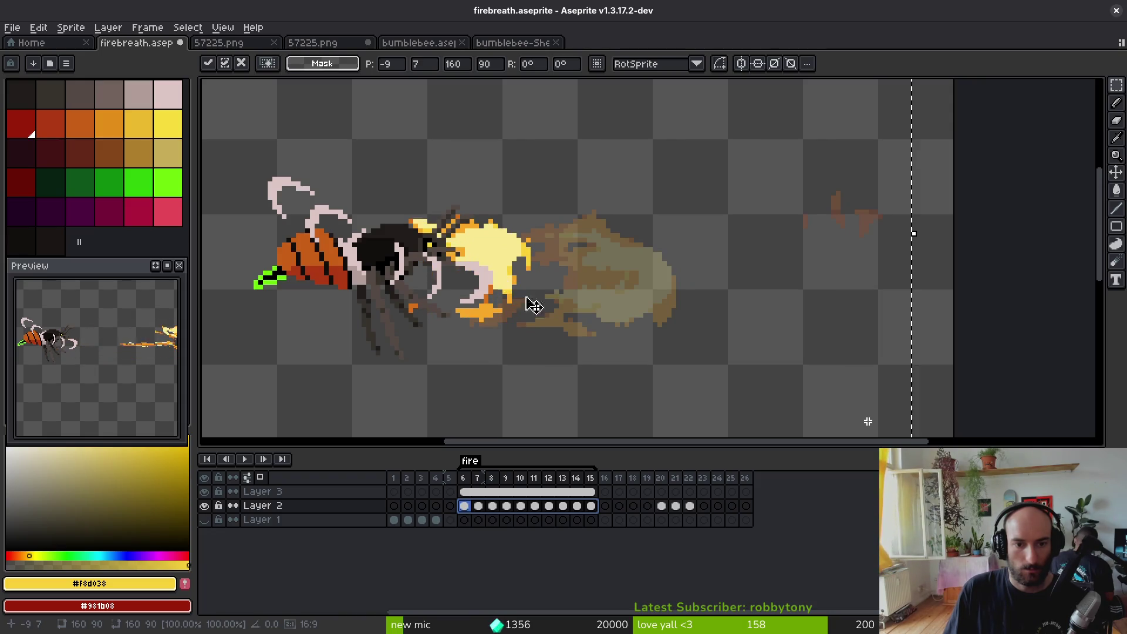
{"action": "key", "text": "Return"}
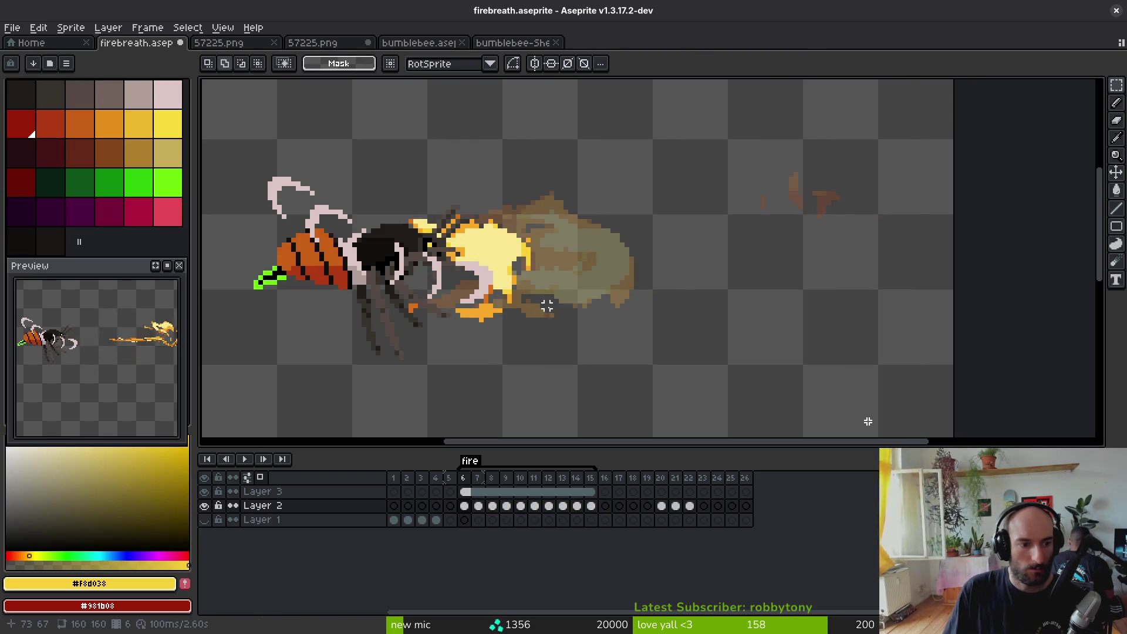
{"action": "scroll", "coordinate": [547, 305], "scroll_direction": "down", "scroll_amount": 2}
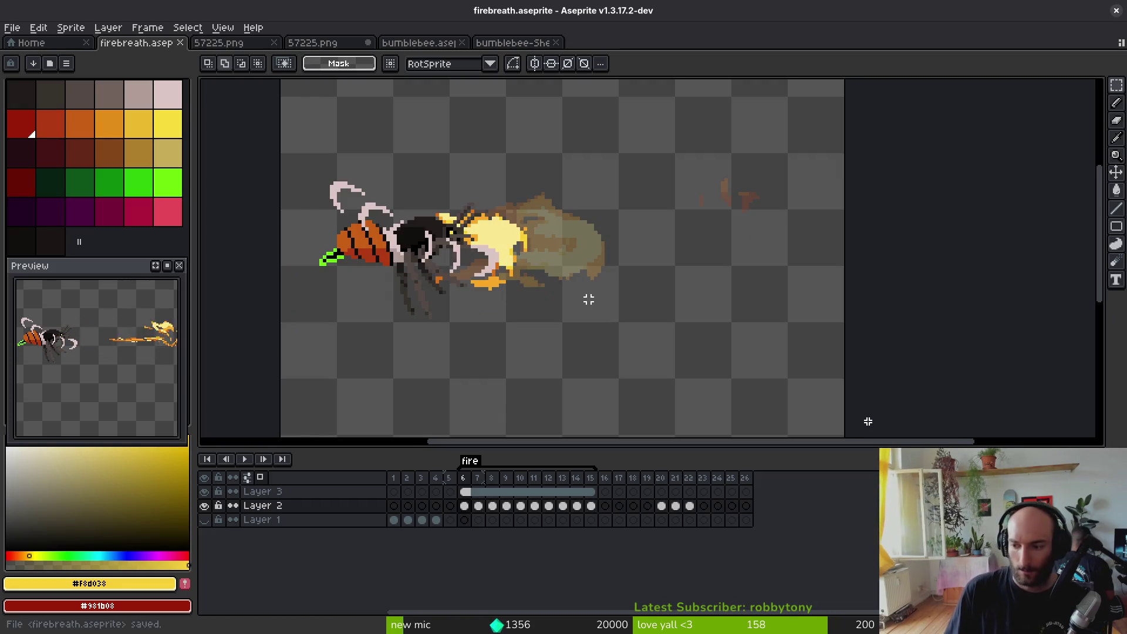
{"action": "scroll", "coordinate": [589, 275], "scroll_direction": "down", "scroll_amount": 4}
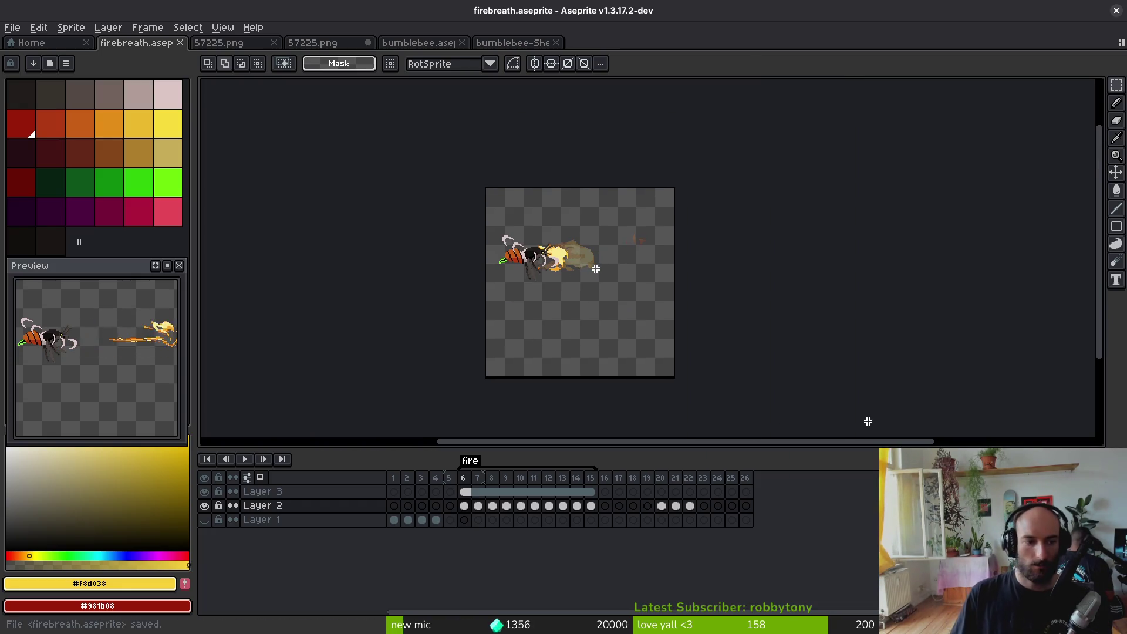
{"action": "scroll", "coordinate": [115, 358], "scroll_direction": "down", "scroll_amount": 2}
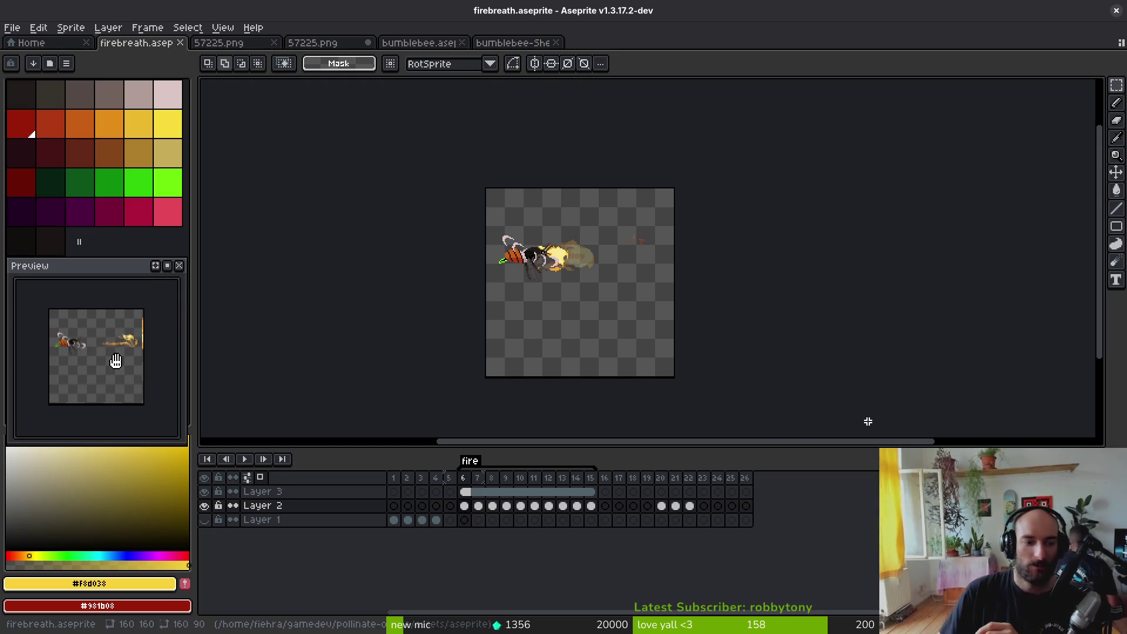
{"action": "scroll", "coordinate": [88, 373], "scroll_direction": "up", "scroll_amount": 3}
{"action": "scroll", "coordinate": [102, 367], "scroll_direction": "down", "scroll_amount": 3}
{"action": "scroll", "coordinate": [109, 376], "scroll_direction": "up", "scroll_amount": 2}
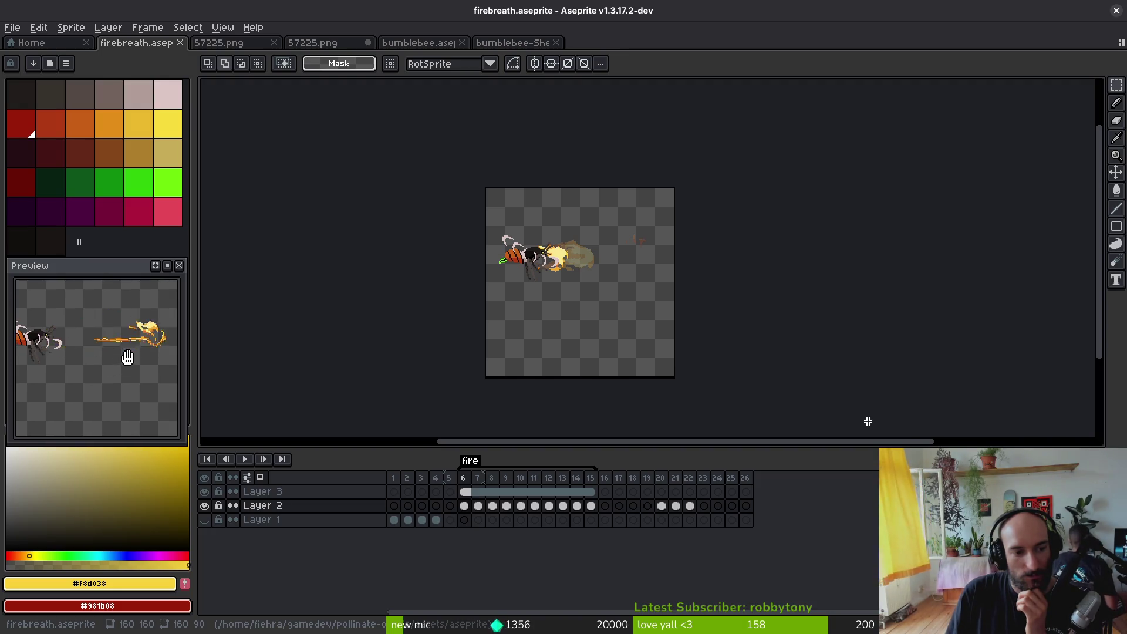
Step: On fire frame 10, add an orange #f8a828 fleck above the fire
{"action": "scroll", "coordinate": [675, 264], "scroll_direction": "down", "scroll_amount": 1}
{"action": "scroll", "coordinate": [642, 273], "scroll_direction": "up", "scroll_amount": 3}
{"action": "key", "text": "i"}
{"action": "key", "text": "Right"}
{"action": "key", "text": "Right"}
{"action": "key", "text": "Right"}
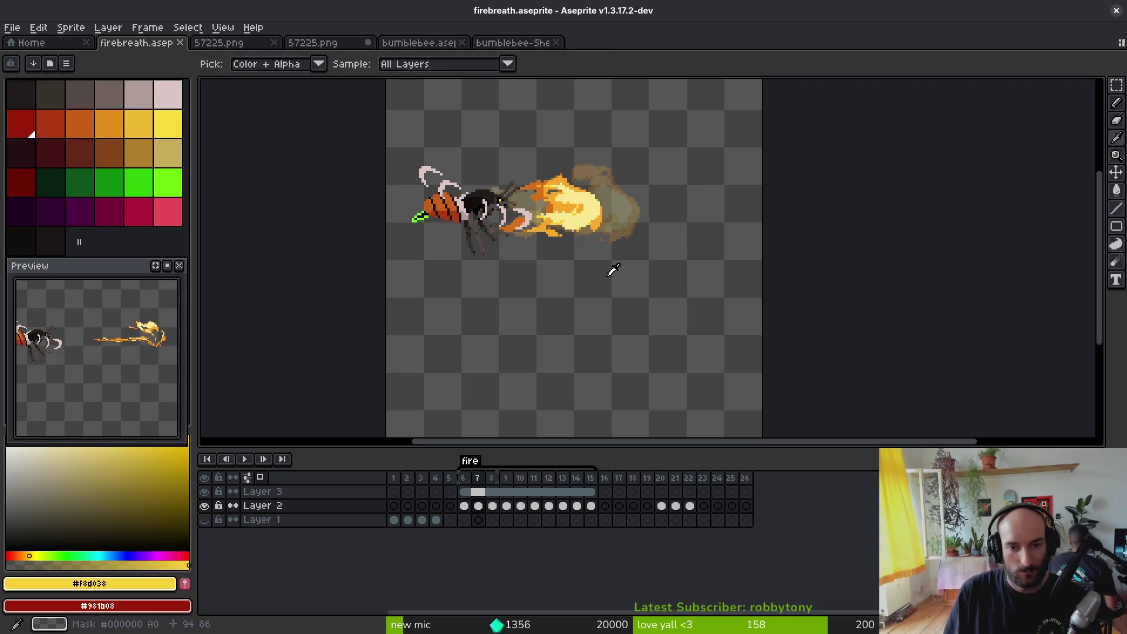
{"action": "scroll", "coordinate": [657, 176], "scroll_direction": "up", "scroll_amount": 2}
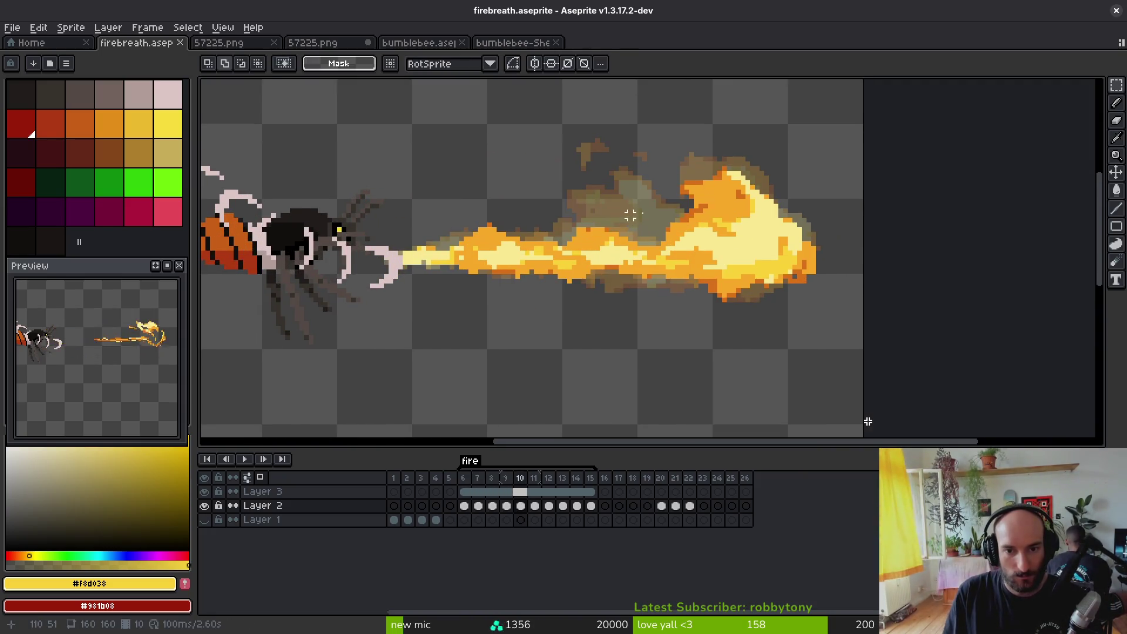
{"action": "key", "text": "Right"}
{"action": "scroll", "coordinate": [692, 181], "scroll_direction": "up", "scroll_amount": 2}
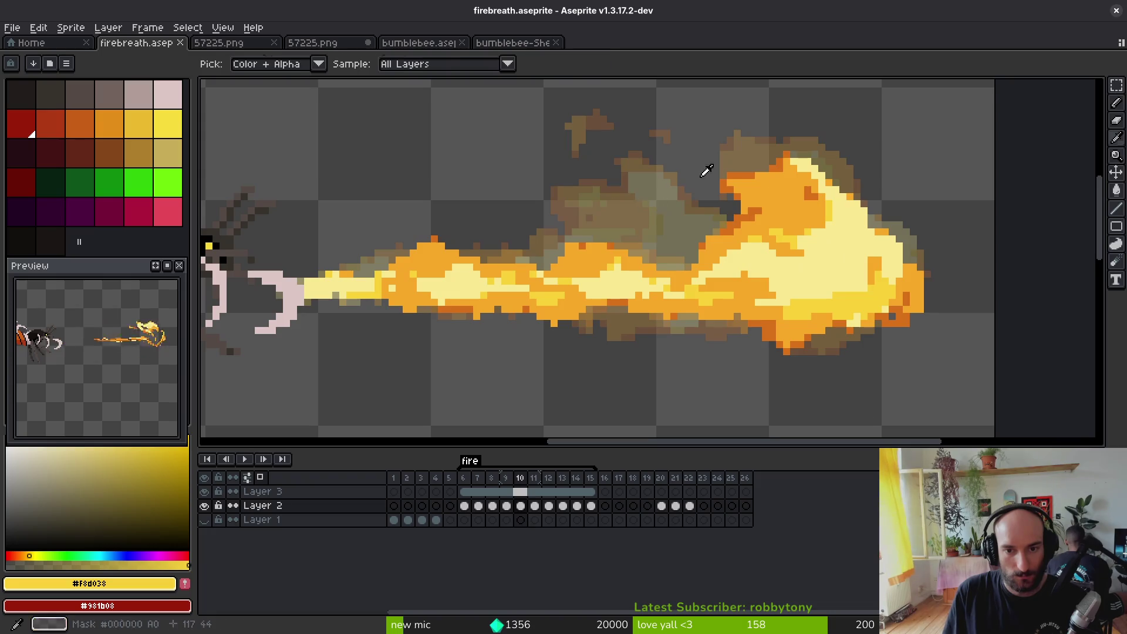
{"action": "left_click", "coordinate": [746, 182]}
{"action": "key", "text": "b"}
{"action": "scroll", "coordinate": [747, 182], "scroll_direction": "up", "scroll_amount": 1}
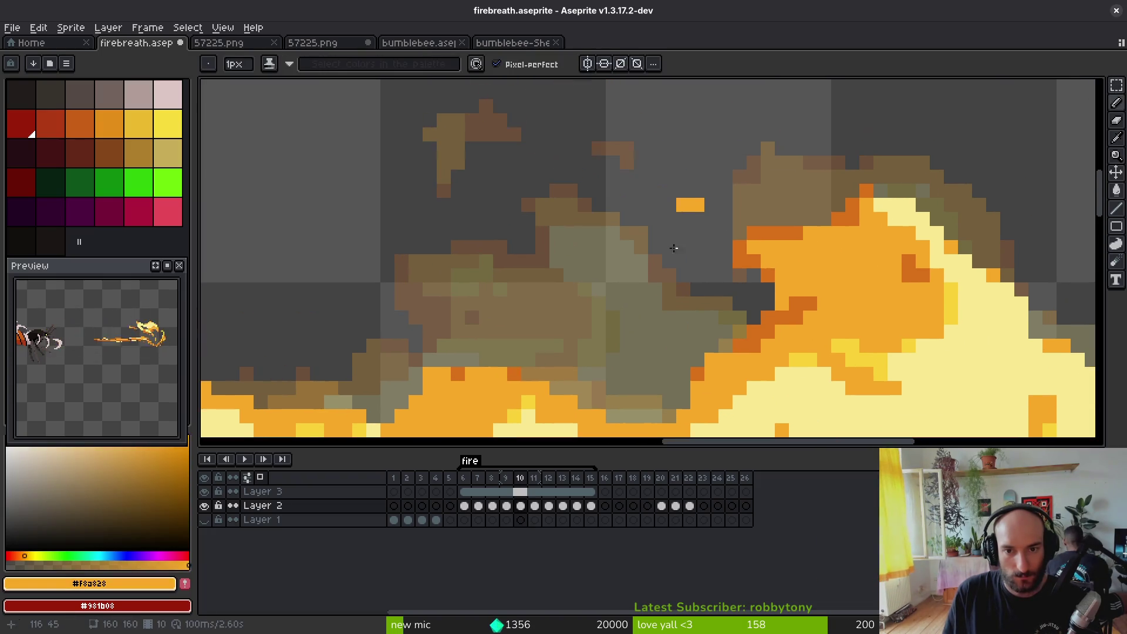
{"action": "left_click", "coordinate": [658, 181]}
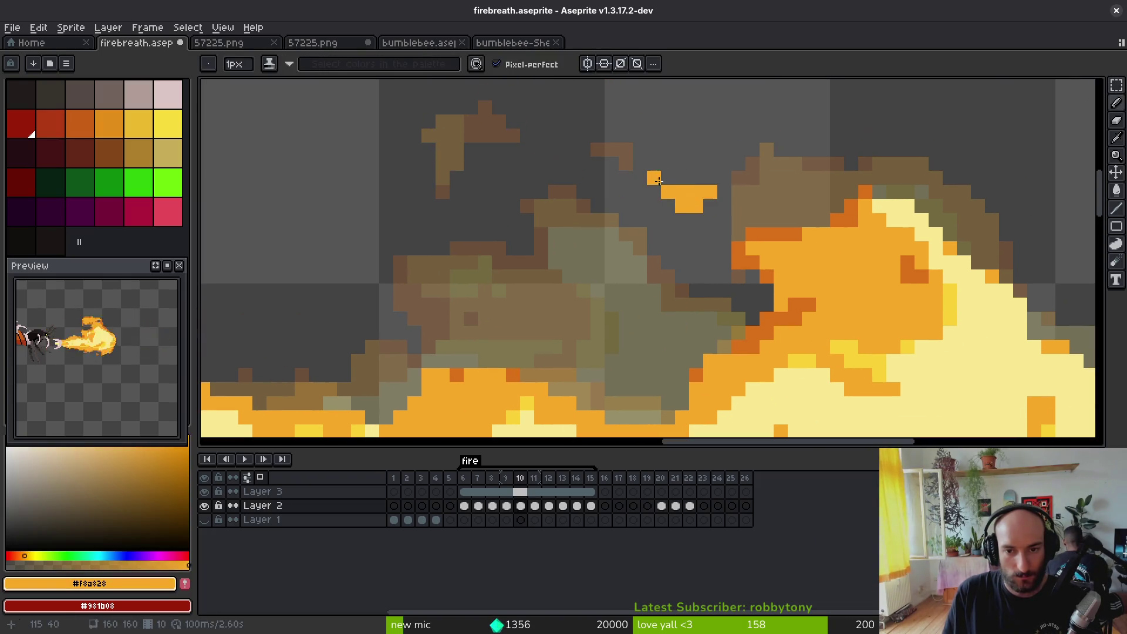
Step: Add dark-orange #d87018 and yellow #f8d038 pixels to the frame 10 flame fleck
{"action": "left_click", "coordinate": [771, 271], "text": "alt"}
{"action": "left_click", "coordinate": [668, 210]}
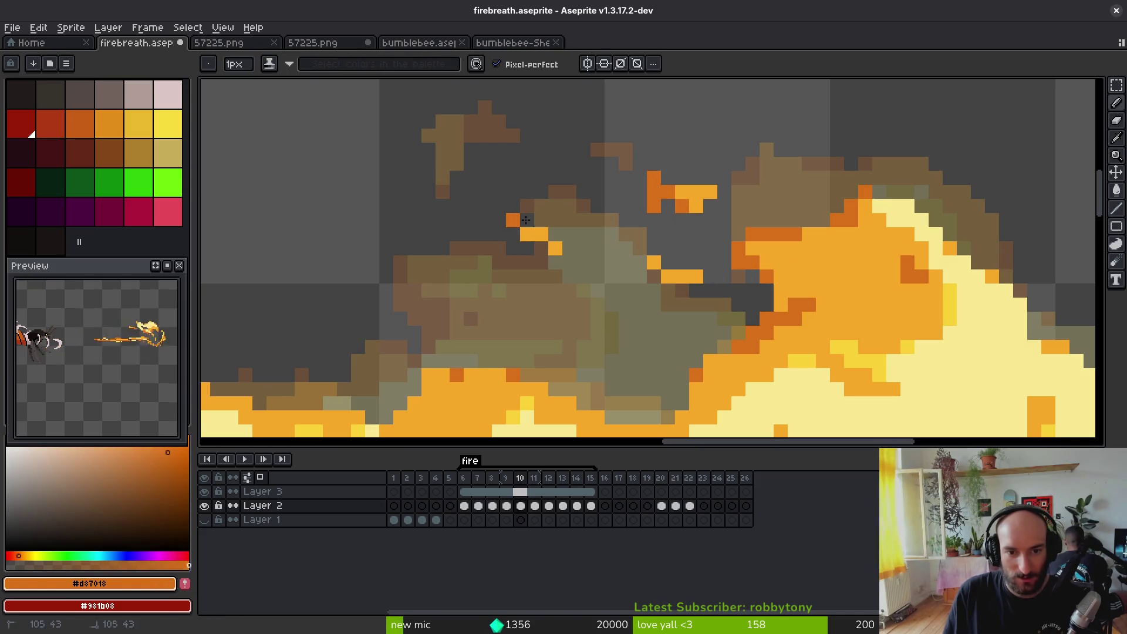
{"action": "left_click", "coordinate": [553, 251], "text": "alt"}
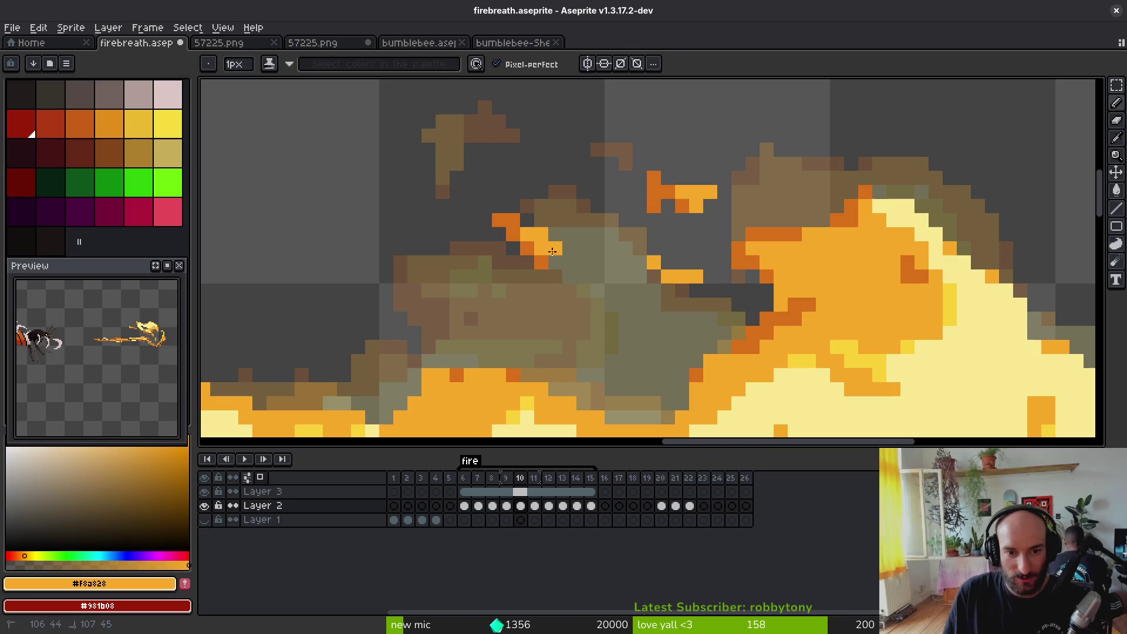
{"action": "left_click", "coordinate": [845, 344], "text": "alt"}
{"action": "left_click_drag", "start_coordinate": [710, 193], "coordinate": [710, 206]}
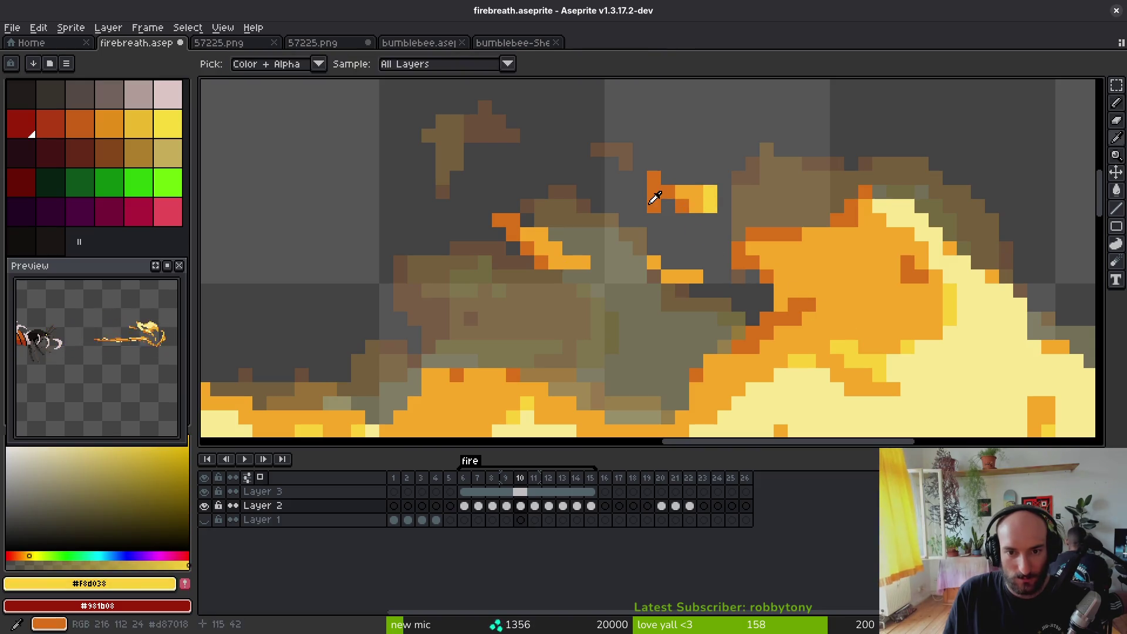
{"action": "key", "text": "e"}
{"action": "scroll", "coordinate": [696, 248], "scroll_direction": "up", "scroll_amount": 1}
{"action": "key", "text": "b"}
{"action": "left_click", "coordinate": [657, 201], "text": "alt"}
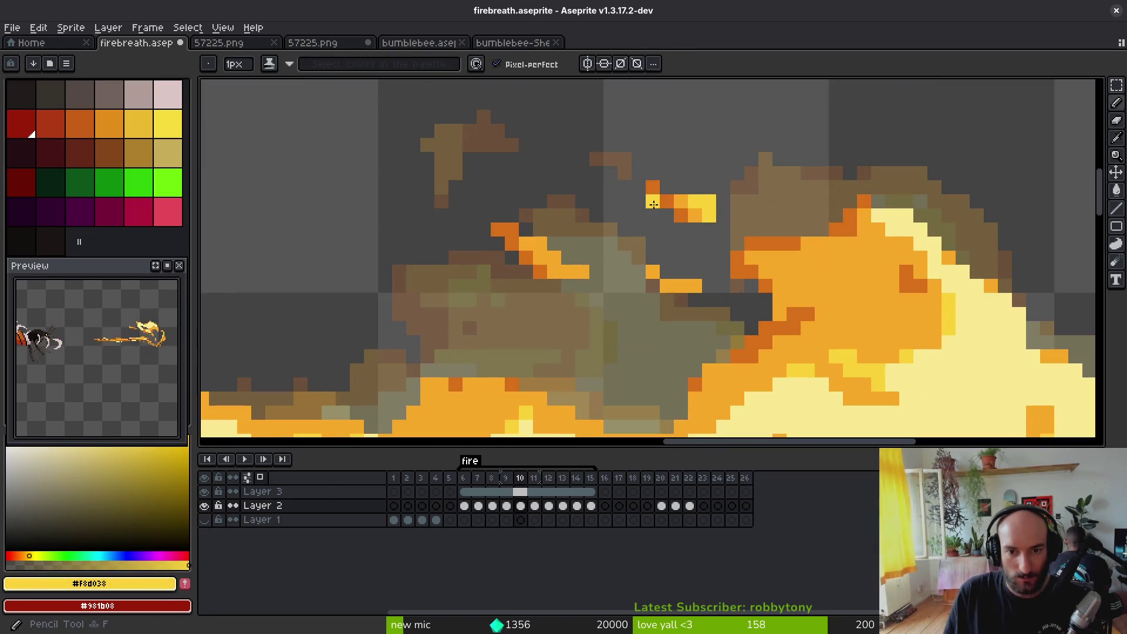
{"action": "left_click", "coordinate": [637, 196]}
{"action": "key", "text": "e"}
{"action": "scroll", "coordinate": [664, 223], "scroll_direction": "down", "scroll_amount": 4}
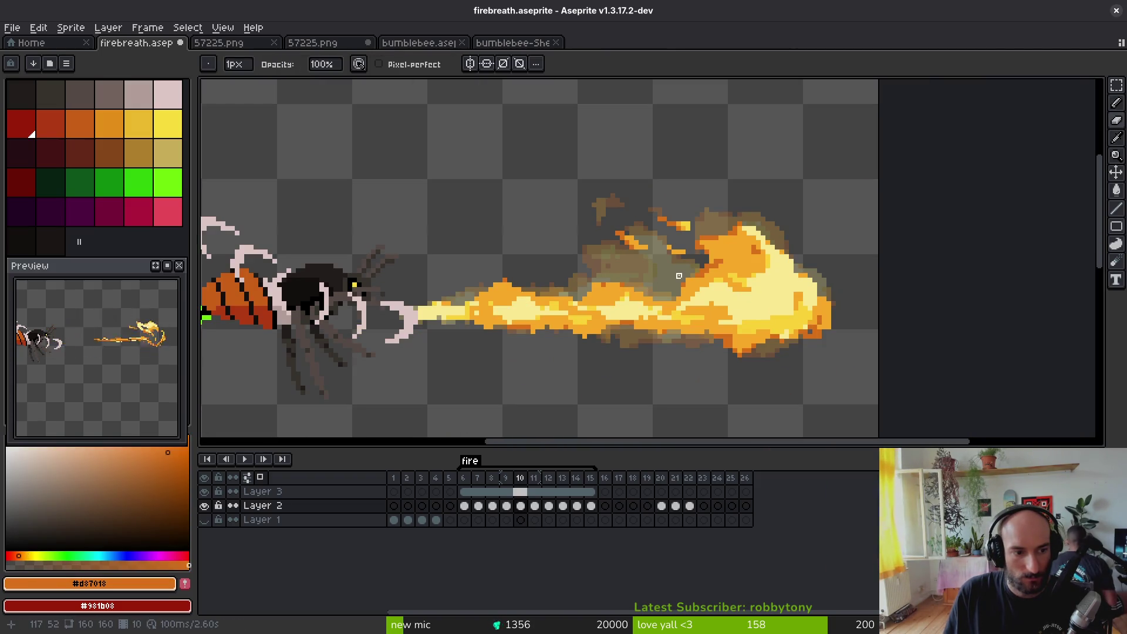
Step: Compare frames 10 and 11, settling on frame 11 with a lighter orange sampled
{"action": "key", "text": "Right"}
{"action": "key", "text": "Left"}
{"action": "key", "text": "Right"}
{"action": "scroll", "coordinate": [683, 234], "scroll_direction": "up", "scroll_amount": 2}
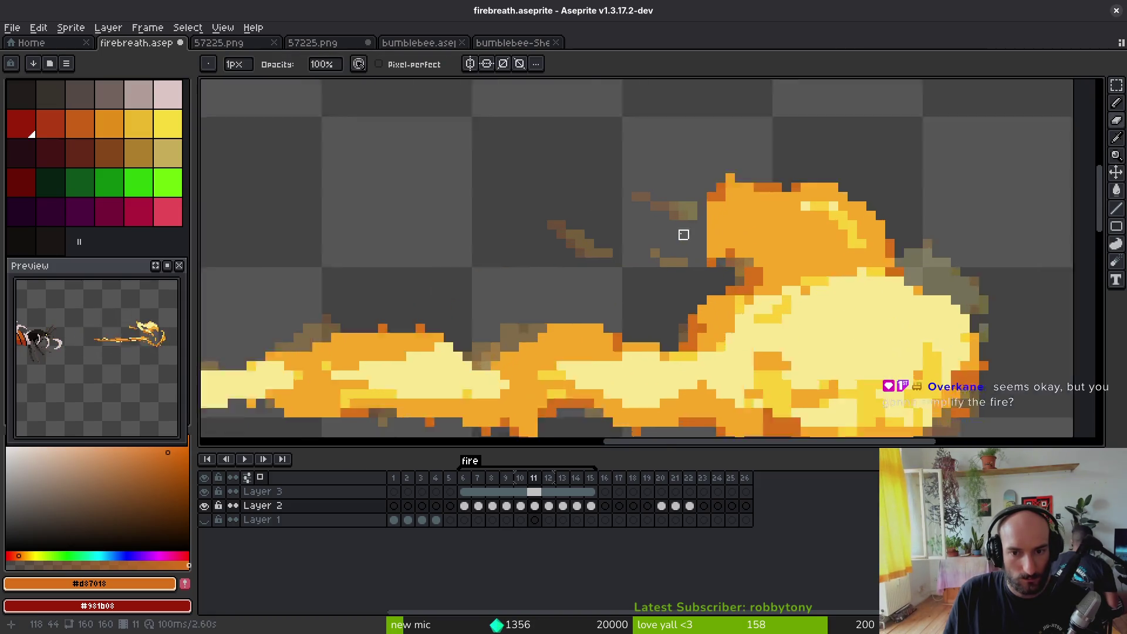
{"action": "scroll", "coordinate": [683, 235], "scroll_direction": "up", "scroll_amount": 1}
{"action": "left_click", "coordinate": [727, 219], "text": "alt"}
{"action": "scroll", "coordinate": [756, 204], "scroll_direction": "down", "scroll_amount": 3}
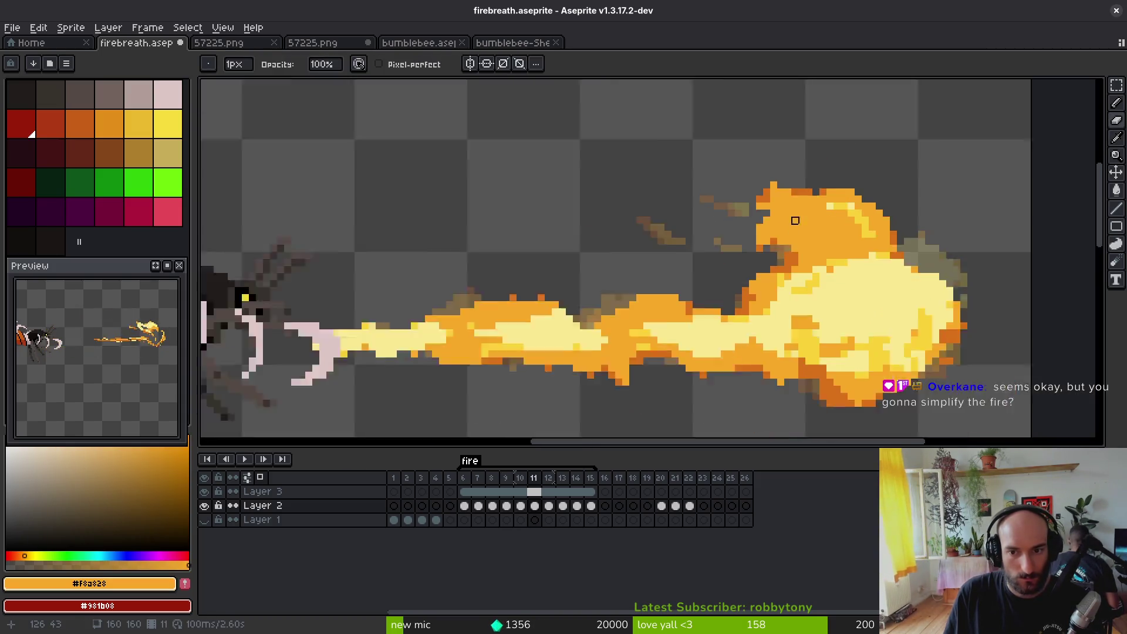
{"action": "key", "text": "i"}
{"action": "key", "text": "b"}
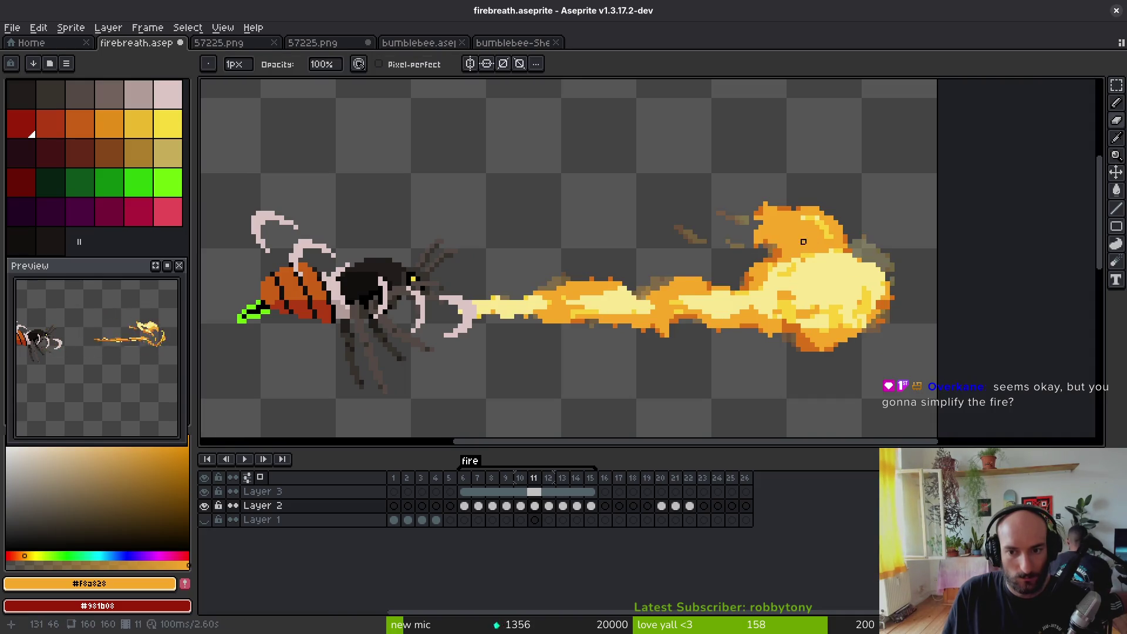
{"action": "scroll", "coordinate": [728, 259], "scroll_direction": "up", "scroll_amount": 3}
{"action": "scroll", "coordinate": [735, 260], "scroll_direction": "right", "scroll_amount": 1}
Step: Lasso the curled fire head and shift it one pixel right
{"action": "key", "text": "q"}
{"action": "mouse_move", "coordinate": [818, 141]}
{"action": "left_mouse_down"}
{"action": "mouse_move", "coordinate": [818, 127]}
{"action": "mouse_move", "coordinate": [816, 234]}
{"action": "left_mouse_up"}
{"action": "key", "text": "Right"}
{"action": "key", "text": "Return"}
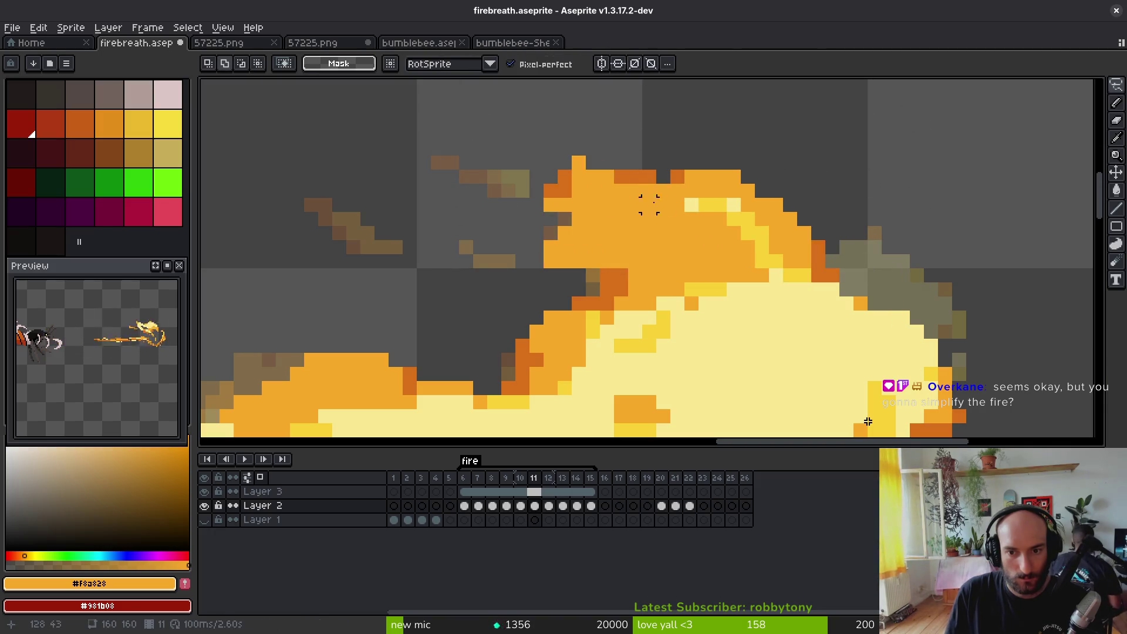
Step: Draw a dark-orange #d87018 streak across the frame 11 fire head
{"action": "scroll", "coordinate": [652, 212], "scroll_direction": "down", "scroll_amount": 3}
{"action": "scroll", "coordinate": [623, 264], "scroll_direction": "up", "scroll_amount": 4}
{"action": "key", "text": "i"}
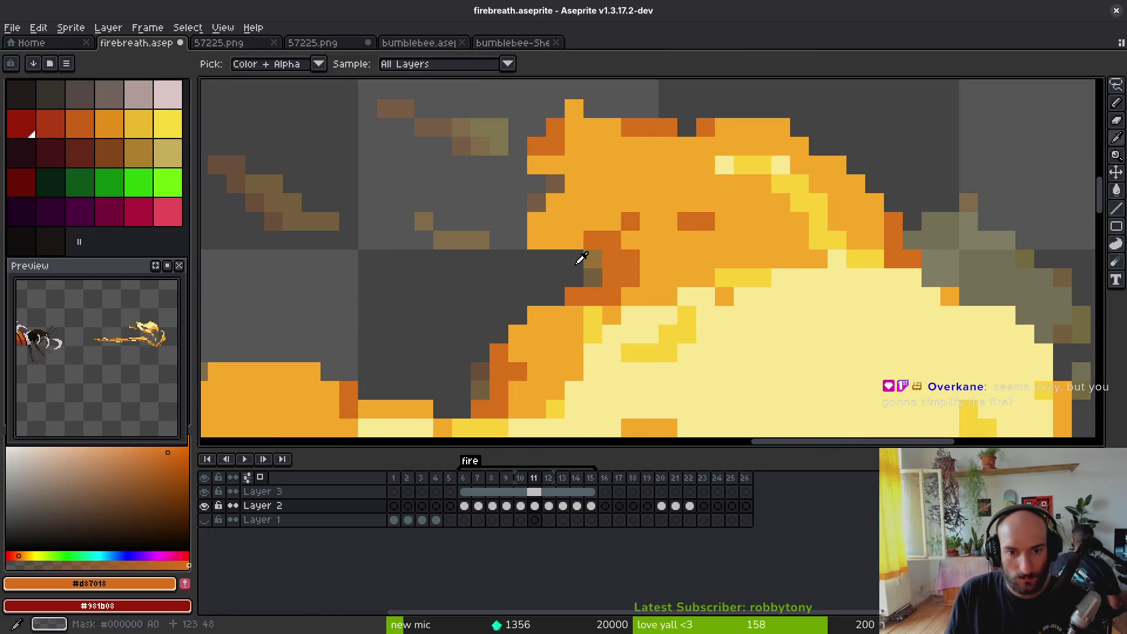
{"action": "key", "text": "comma"}
{"action": "key", "text": "period"}
{"action": "left_click", "coordinate": [645, 120]}
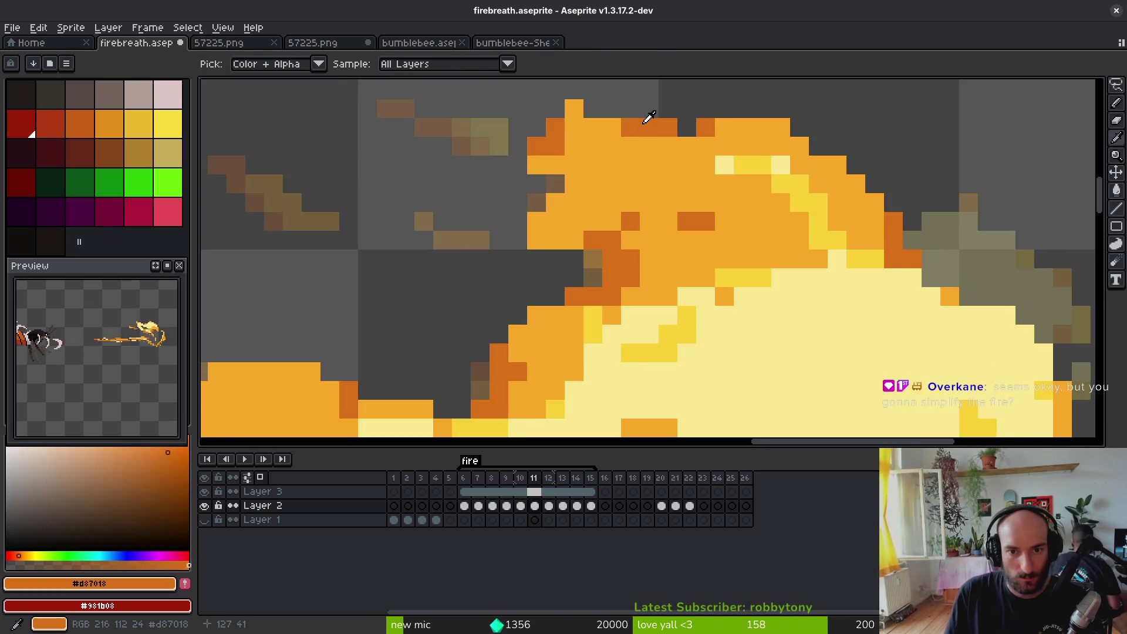
{"action": "key", "text": "comma"}
{"action": "key", "text": "period"}
{"action": "mouse_move", "coordinate": [572, 165]}
{"action": "left_mouse_down"}
{"action": "mouse_move", "coordinate": [659, 179]}
{"action": "mouse_move", "coordinate": [725, 240]}
{"action": "left_mouse_up"}
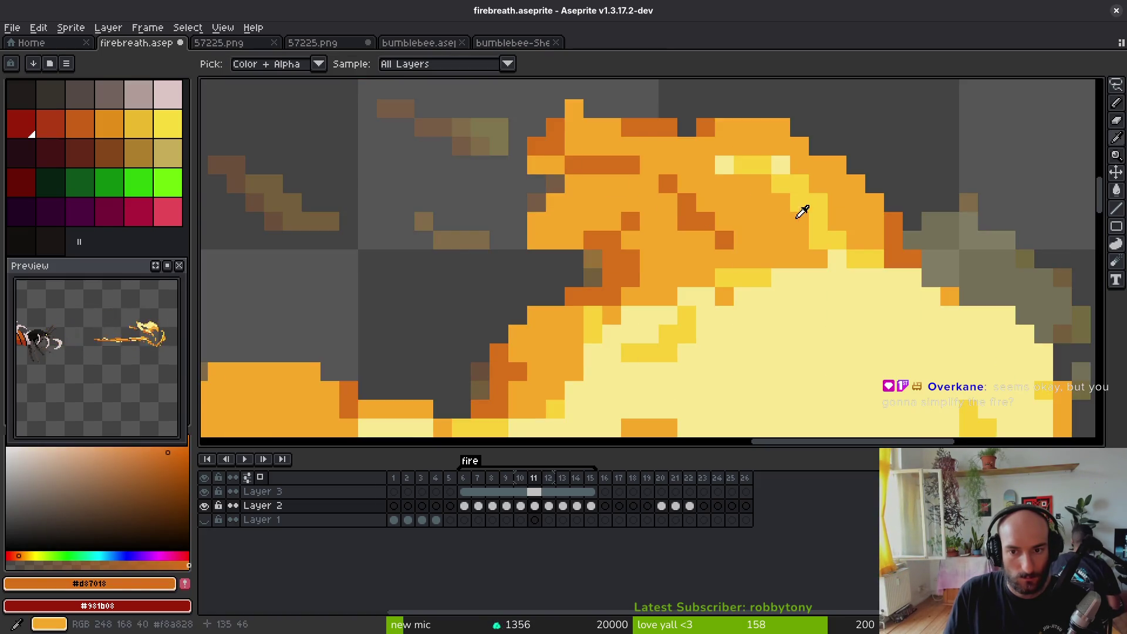
Step: Paint yellow #f8d038 highlights into the fire head and light orange at its left edge
{"action": "left_click", "coordinate": [845, 239]}
{"action": "left_click_drag", "start_coordinate": [781, 203], "coordinate": [626, 217]}
{"action": "left_click_drag", "start_coordinate": [799, 258], "coordinate": [681, 240]}
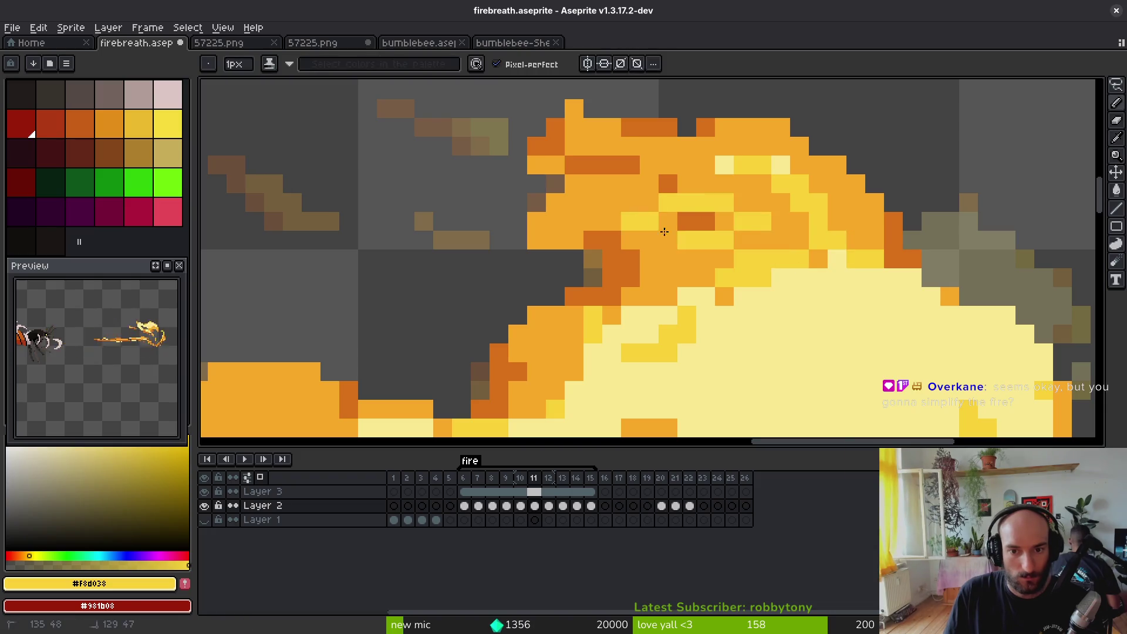
{"action": "left_click_drag", "start_coordinate": [605, 202], "coordinate": [701, 253]}
{"action": "key", "text": "i"}
{"action": "left_click", "coordinate": [574, 234]}
{"action": "key", "text": "e"}
{"action": "left_click_drag", "start_coordinate": [573, 221], "coordinate": [536, 240]}
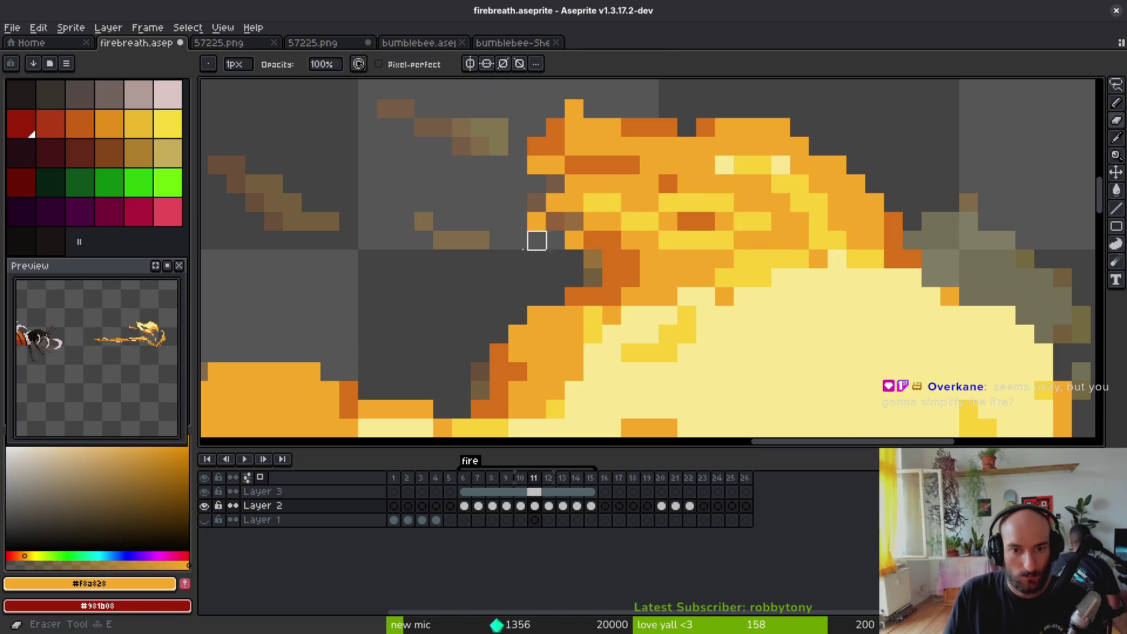
Step: Draw a dark-orange ember trail to the left of the fire
{"action": "scroll", "coordinate": [645, 253], "scroll_direction": "down", "scroll_amount": 4}
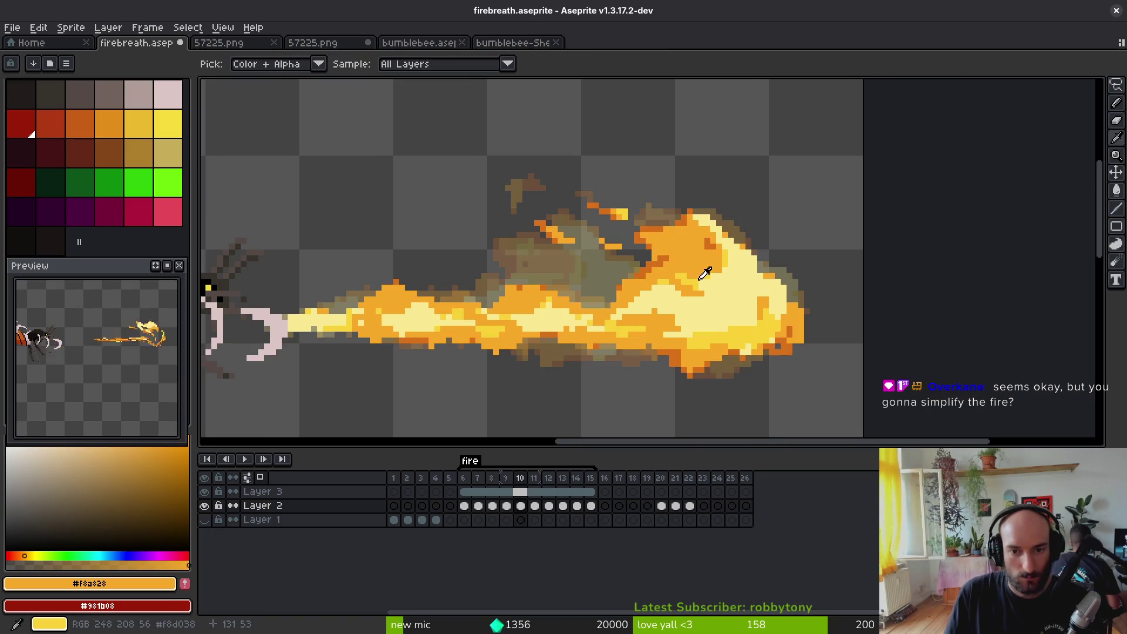
{"action": "scroll", "coordinate": [639, 249], "scroll_direction": "up", "scroll_amount": 3}
{"action": "left_click", "coordinate": [679, 201], "text": "alt"}
{"action": "key", "text": "b"}
{"action": "scroll", "coordinate": [459, 212], "scroll_direction": "up", "scroll_amount": 2}
{"action": "mouse_move", "coordinate": [385, 190]}
{"action": "left_mouse_down"}
{"action": "mouse_move", "coordinate": [443, 223]}
{"action": "mouse_move", "coordinate": [528, 246]}
{"action": "left_mouse_up"}
{"action": "key", "text": "ctrl+z"}
{"action": "mouse_move", "coordinate": [440, 247]}
{"action": "left_mouse_down"}
{"action": "mouse_move", "coordinate": [554, 247]}
{"action": "mouse_move", "coordinate": [415, 219]}
{"action": "left_mouse_up"}
{"action": "left_click", "coordinate": [464, 223]}
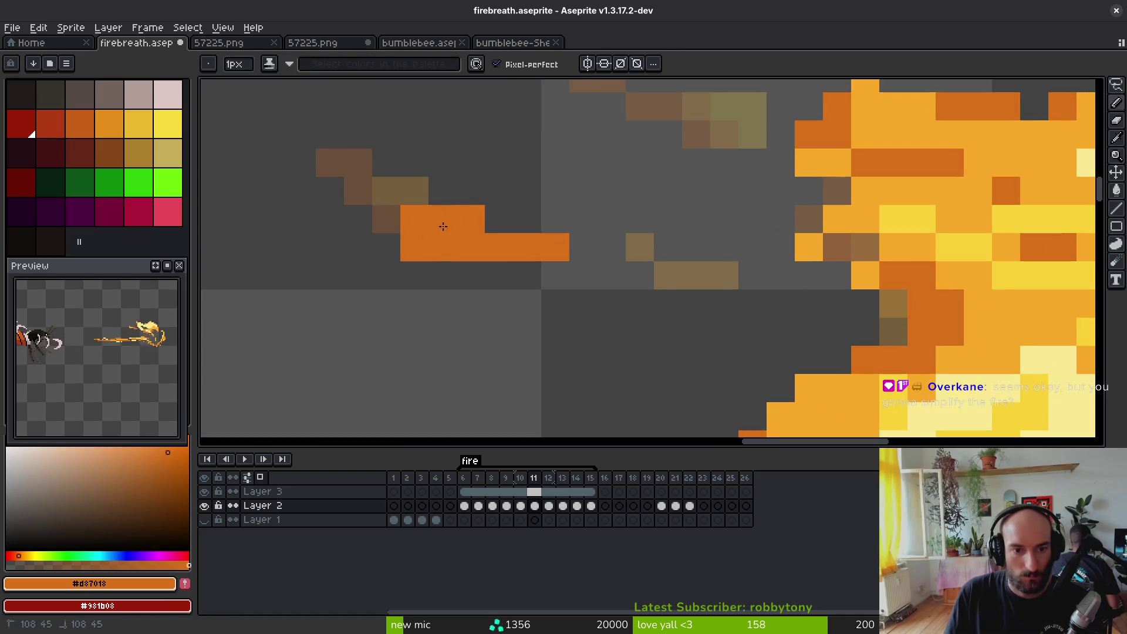
{"action": "key", "text": "e"}
{"action": "left_click", "coordinate": [415, 247]}
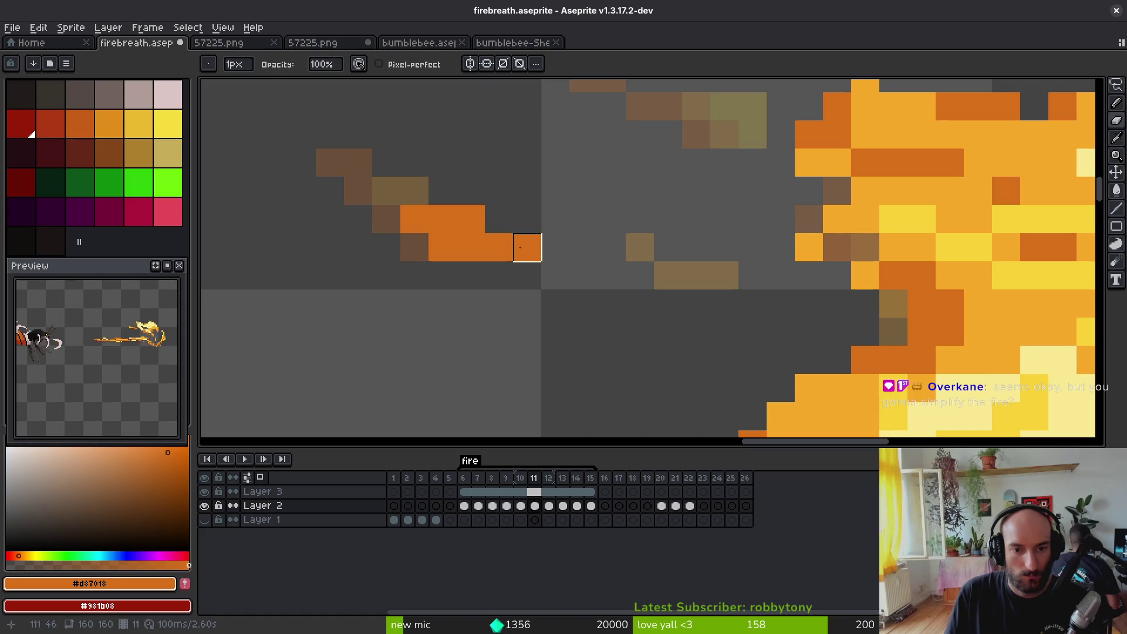
Step: Add orange #f8a828 and dark-orange #d87018 ember pixels above the fire
{"action": "scroll", "coordinate": [596, 302], "scroll_direction": "down", "scroll_amount": 4}
{"action": "scroll", "coordinate": [596, 297], "scroll_direction": "up", "scroll_amount": 3}
{"action": "key", "text": "alt"}
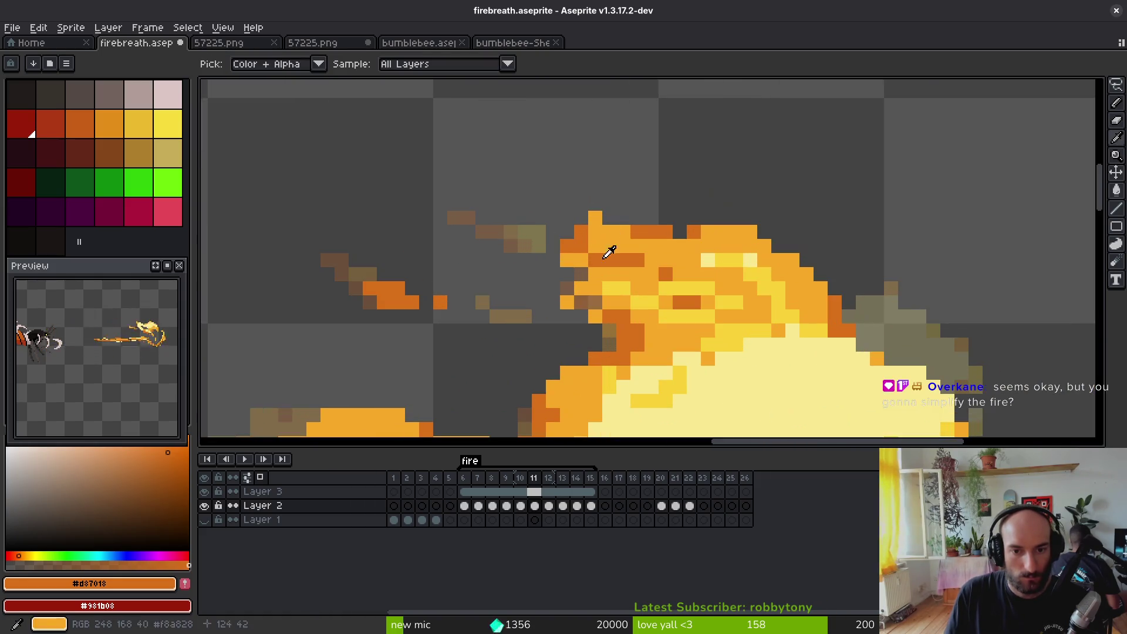
{"action": "left_click", "coordinate": [609, 251], "text": "alt"}
{"action": "left_click", "coordinate": [498, 236]}
{"action": "left_click", "coordinate": [578, 241], "text": "alt"}
{"action": "left_click", "coordinate": [507, 245]}
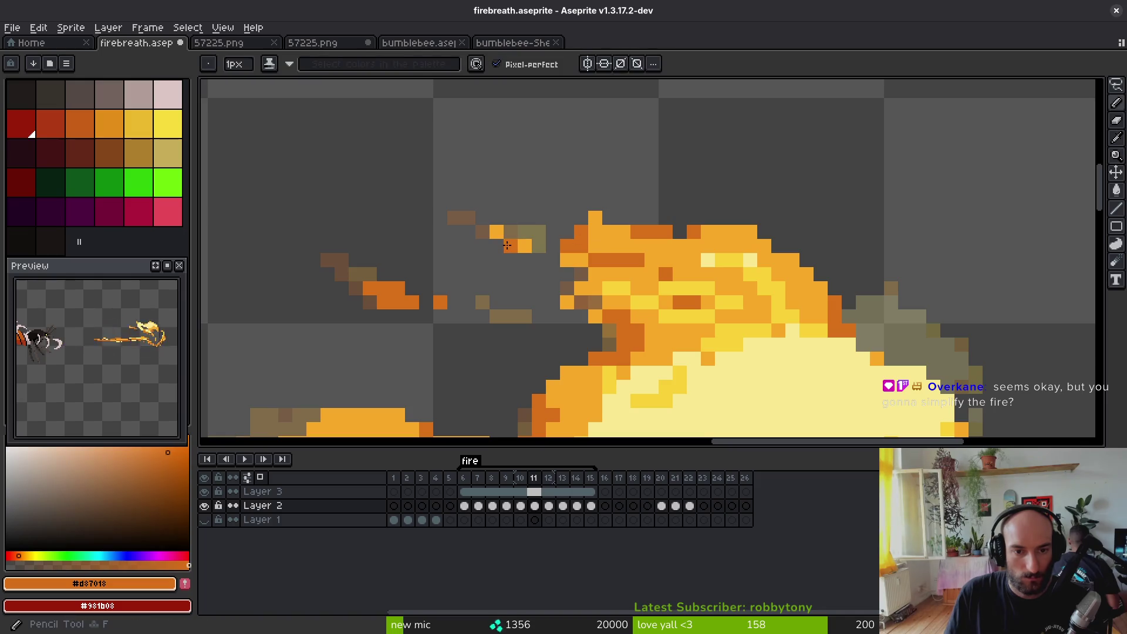
Step: Save firebreath.aseprite and move on to a later fire frame
{"action": "left_click_drag", "start_coordinate": [548, 245], "coordinate": [562, 225]}
{"action": "key", "text": "ctrl+s"}
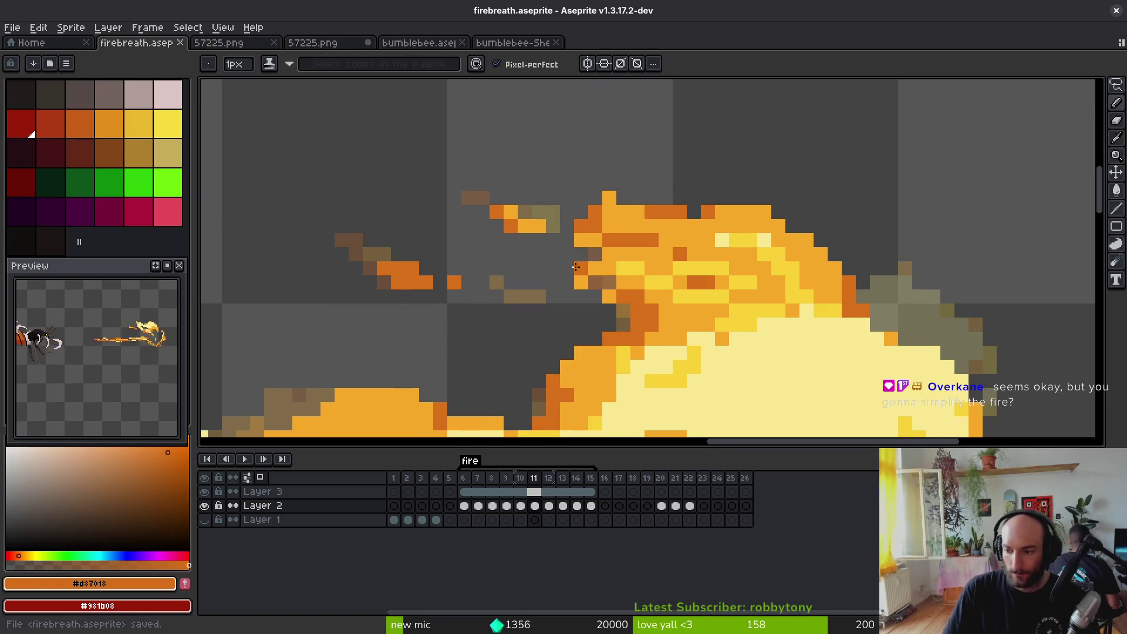
{"action": "left_click_drag", "start_coordinate": [571, 265], "coordinate": [595, 260]}
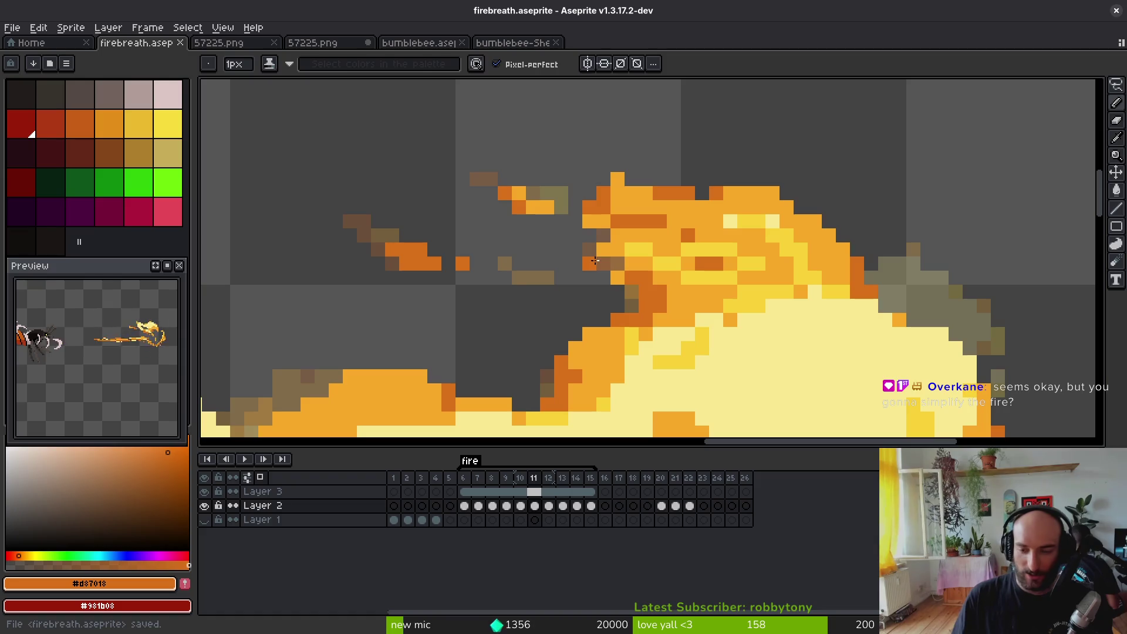
{"action": "scroll", "coordinate": [655, 278], "scroll_direction": "down", "scroll_amount": 1}
{"action": "scroll", "coordinate": [615, 334], "scroll_direction": "down", "scroll_amount": 1}
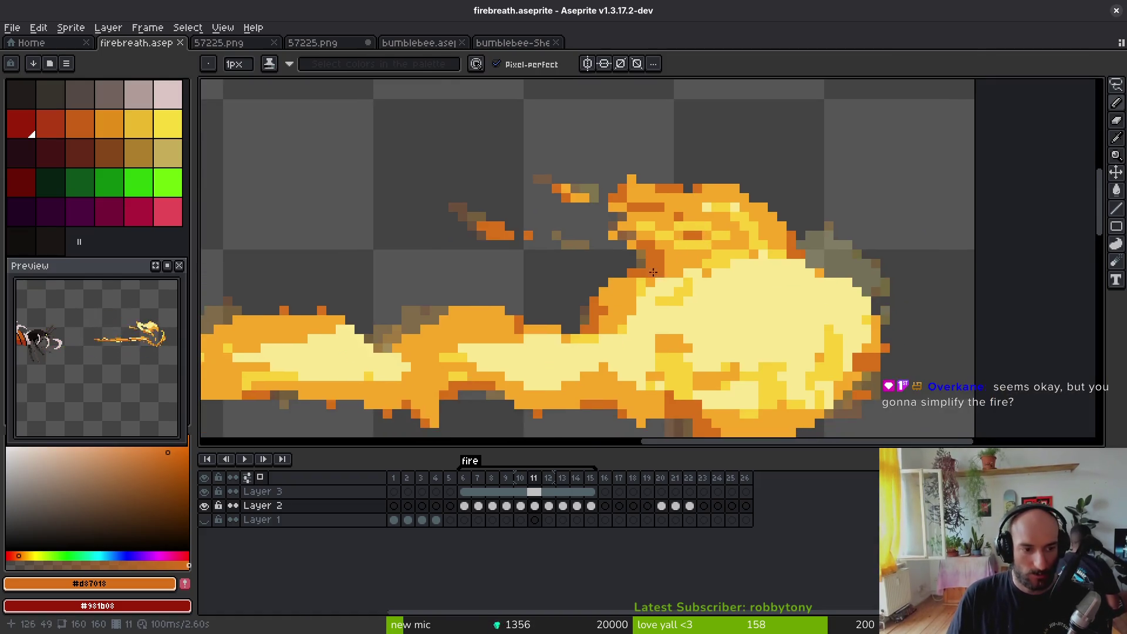
{"action": "key", "text": "Right"}
{"action": "key", "text": "Right"}
Step: Step back and forth through fire frames 12–14 to review the flames
{"action": "key", "text": "Left"}
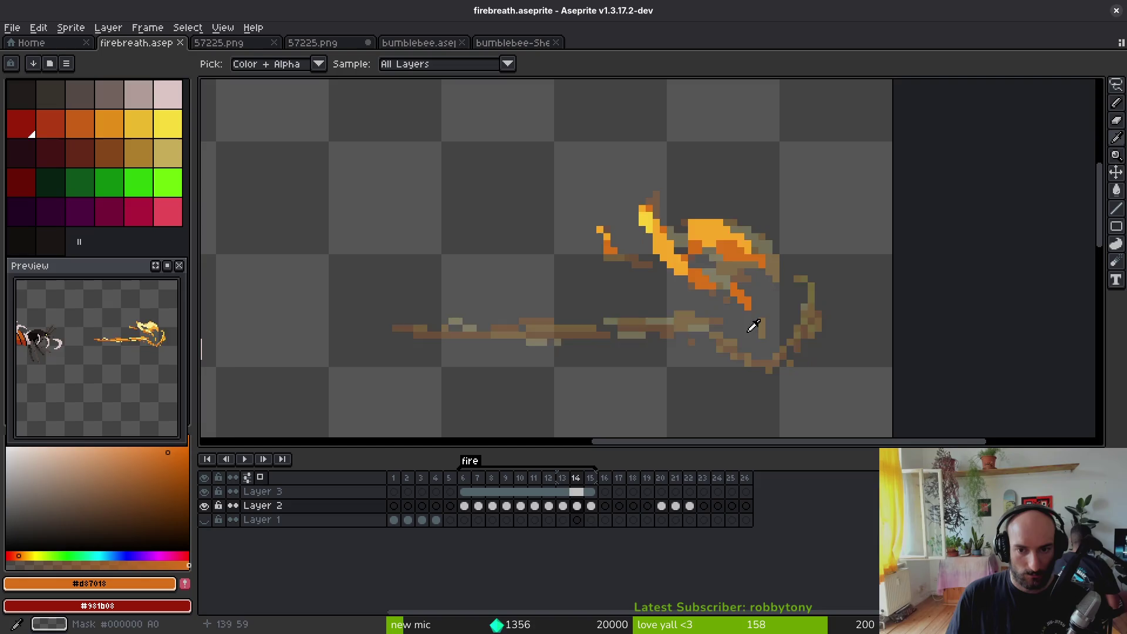
{"action": "key", "text": "Left"}
{"action": "key", "text": "Left"}
{"action": "key", "text": "Right"}
{"action": "key", "text": "Right"}
{"action": "key", "text": "Right"}
{"action": "key", "text": "Left"}
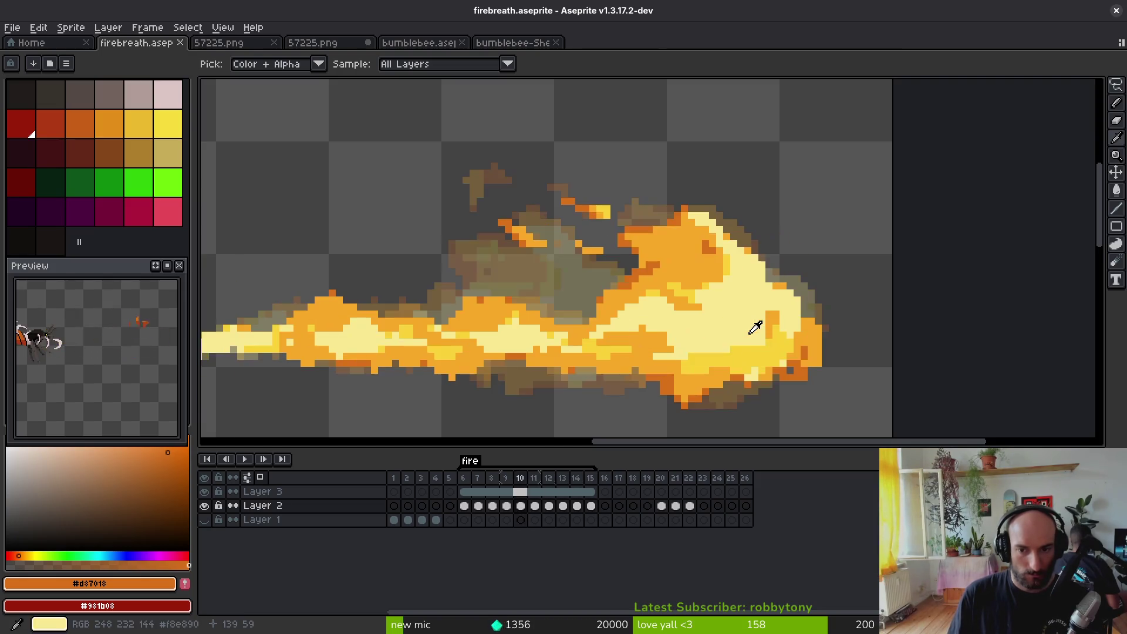
{"action": "scroll", "coordinate": [756, 329], "scroll_direction": "down", "scroll_amount": 2}
{"action": "key", "text": "Right"}
{"action": "key", "text": "Left"}
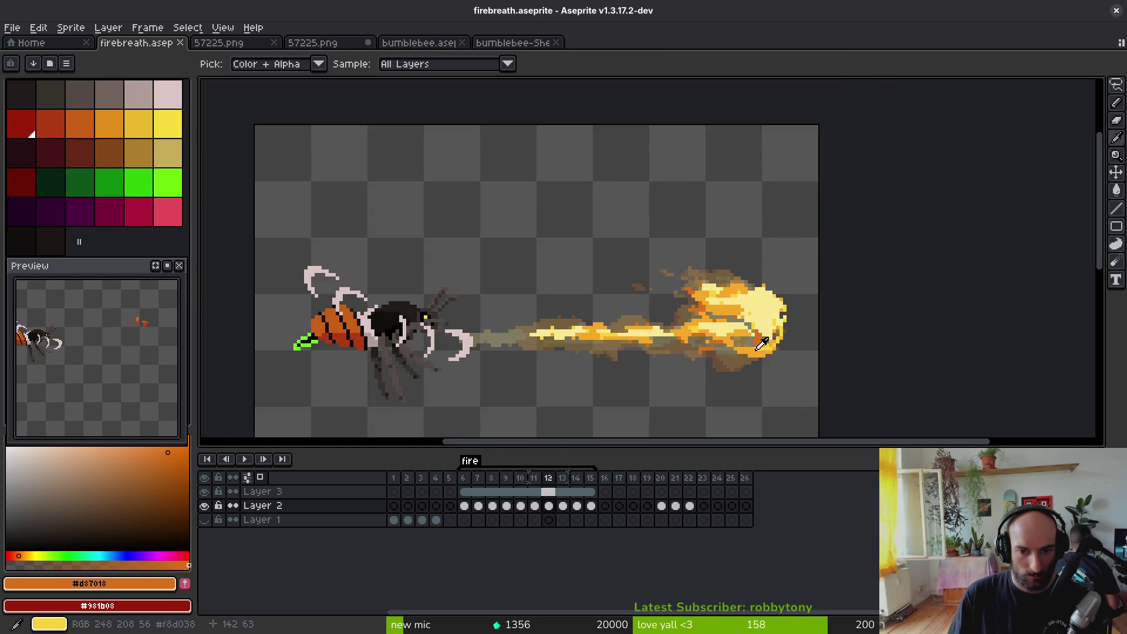
{"action": "key", "text": "Right"}
{"action": "key", "text": "Right"}
Step: Save firebreath.aseprite, recentre the bee and fire, and go back to large-fire frame 8
{"action": "key", "text": "ctrl+s"}
{"action": "mouse_move", "coordinate": [639, 352]}
{"action": "left_mouse_down"}
{"action": "mouse_move", "coordinate": [694, 294]}
{"action": "mouse_move", "coordinate": [748, 276]}
{"action": "left_mouse_up"}
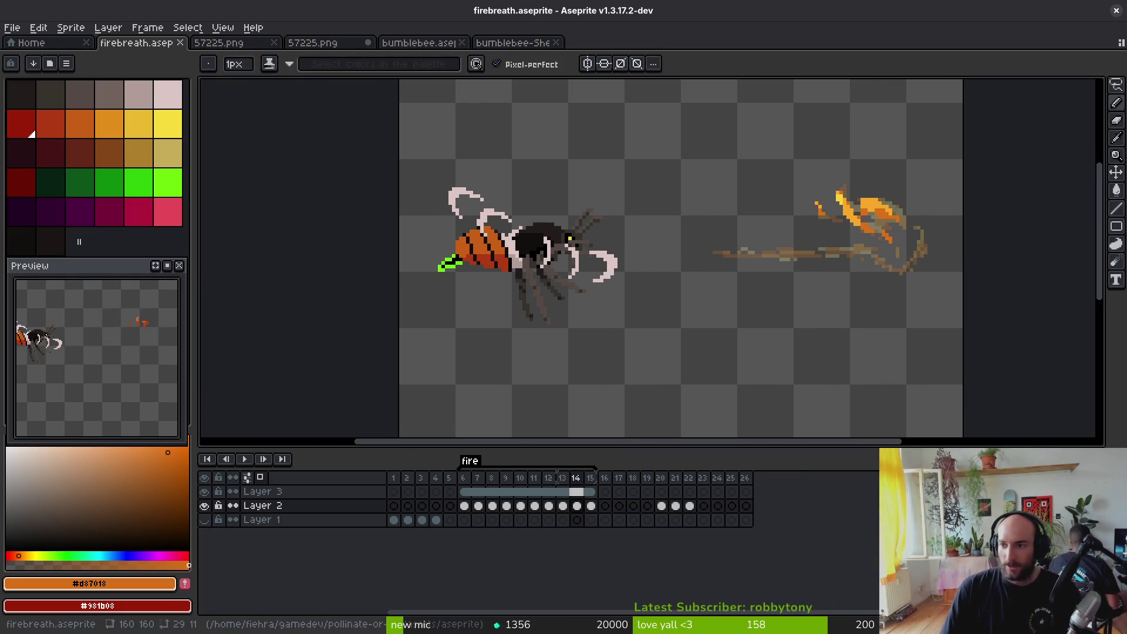
{"action": "scroll", "coordinate": [742, 289], "scroll_direction": "down", "scroll_amount": 4}
{"action": "key", "text": "ctrl+s"}
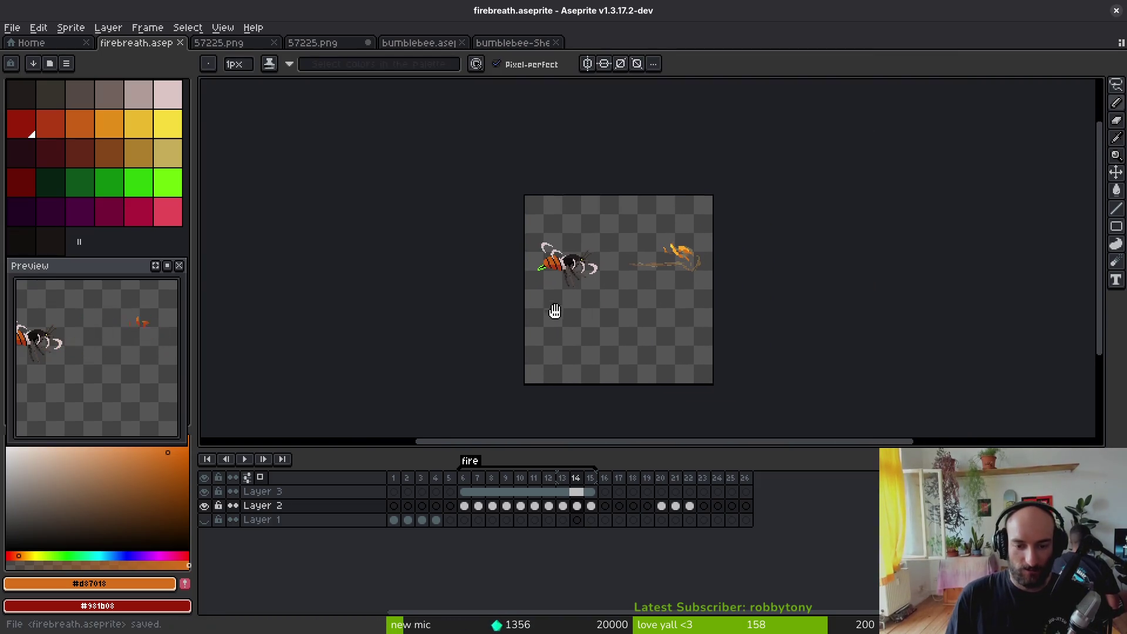
{"action": "left_click_drag", "start_coordinate": [554, 311], "coordinate": [503, 302]}
{"action": "scroll", "coordinate": [565, 281], "scroll_direction": "up", "scroll_amount": 6}
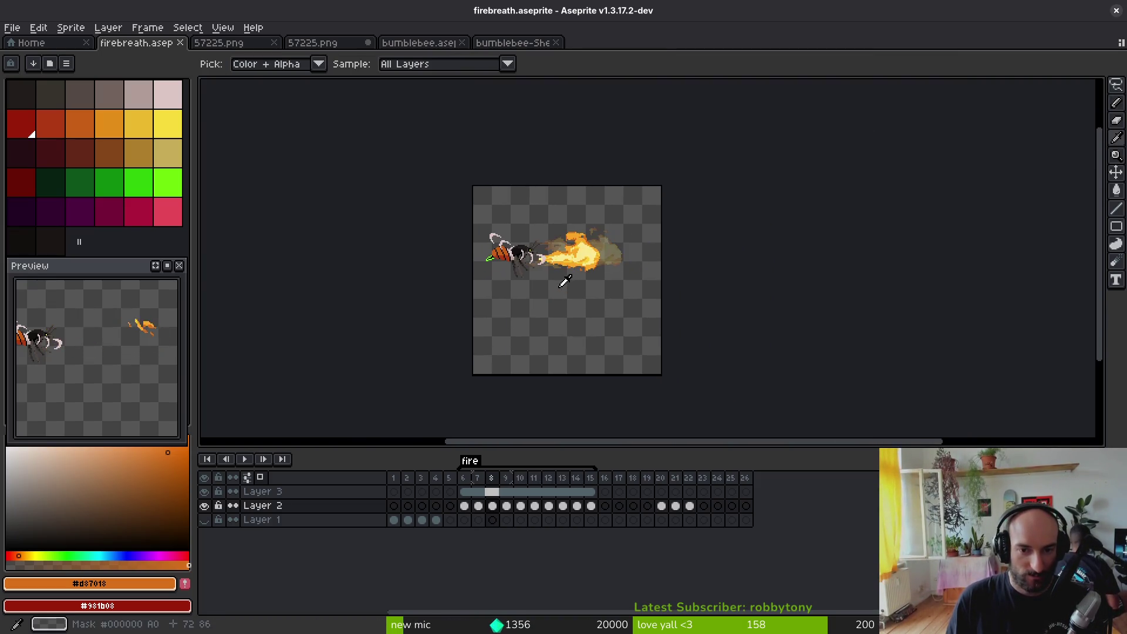
{"action": "scroll", "coordinate": [563, 280], "scroll_direction": "up", "scroll_amount": 4}
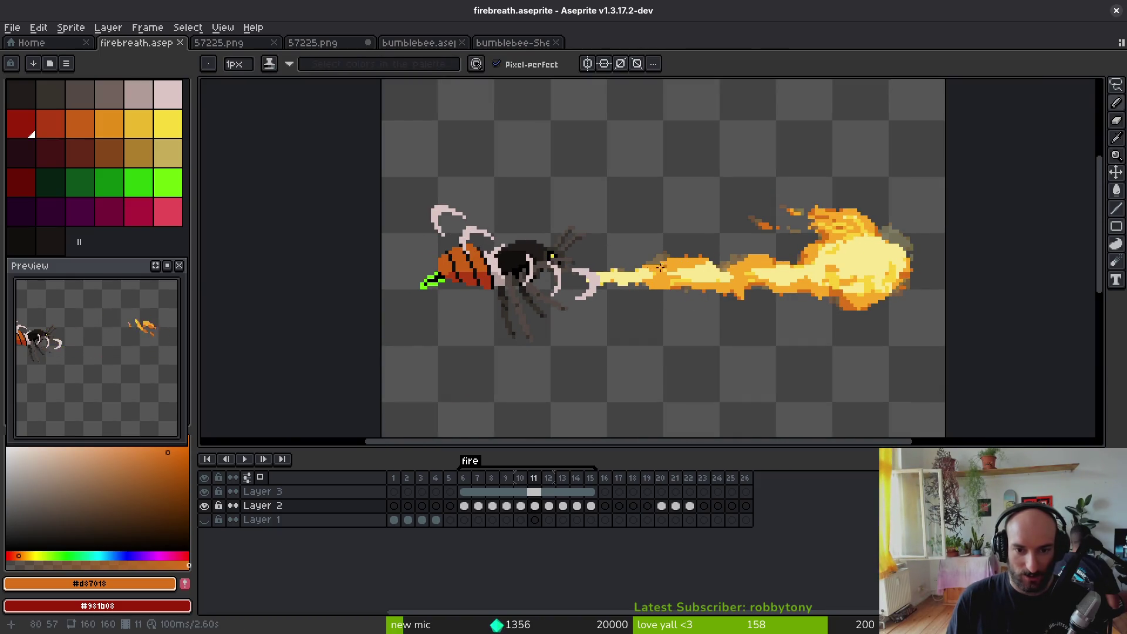
{"action": "key", "text": "alt"}
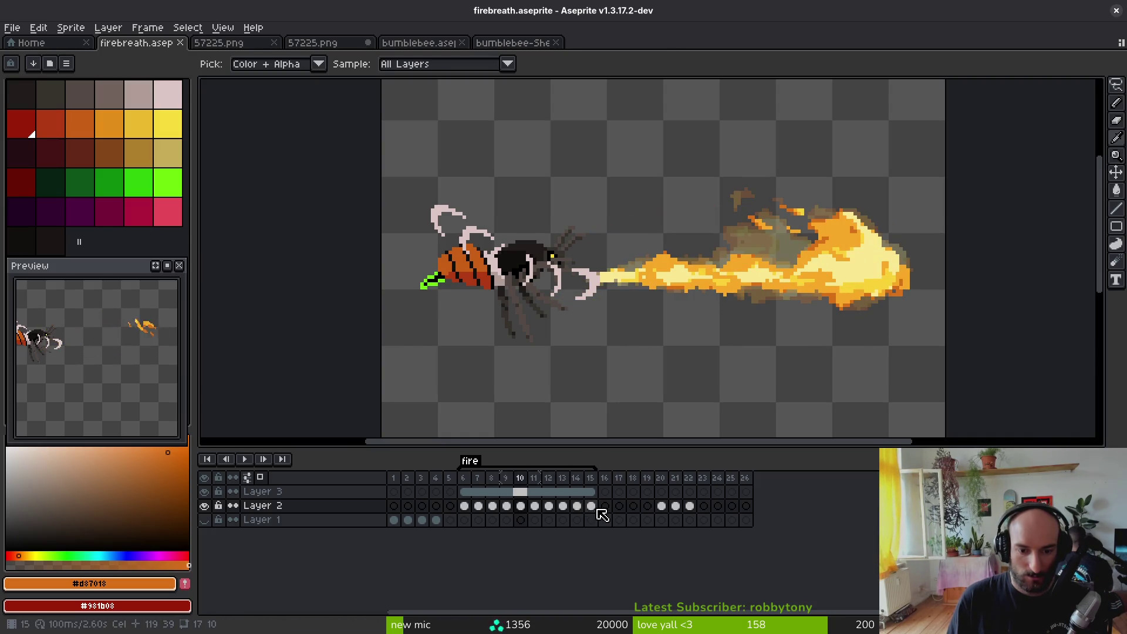
Step: Select the Layer 2 fire in the later frames and shift it left and up toward the mouth
{"action": "key", "text": "m"}
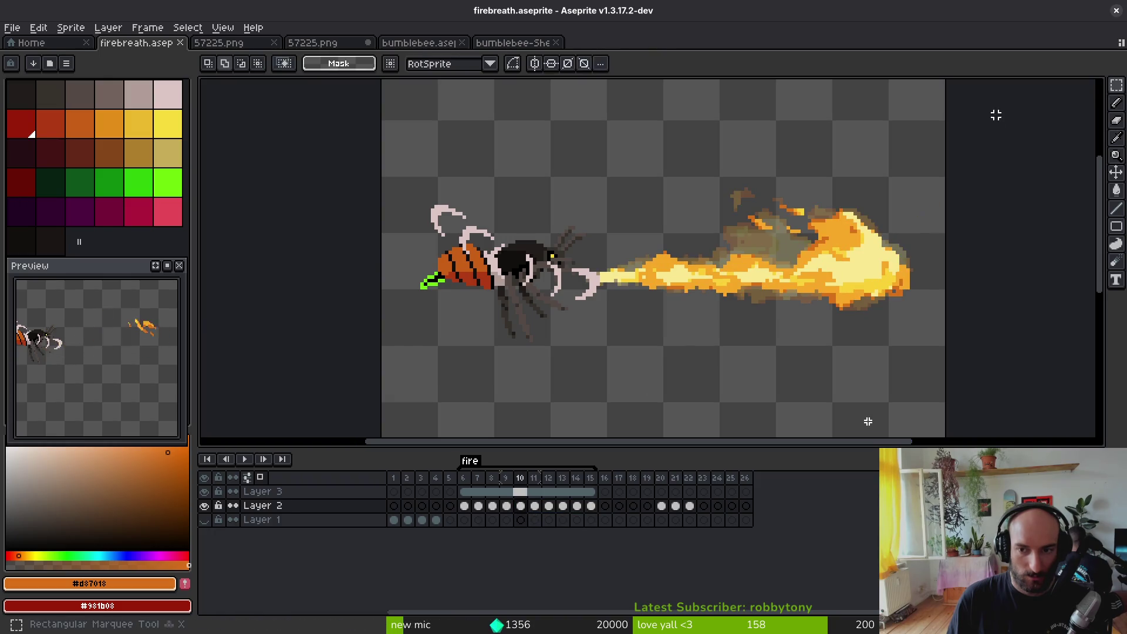
{"action": "left_click_drag", "start_coordinate": [995, 115], "coordinate": [379, 423]}
{"action": "left_click_drag", "start_coordinate": [591, 506], "coordinate": [493, 513]}
{"action": "key", "text": "Left"}
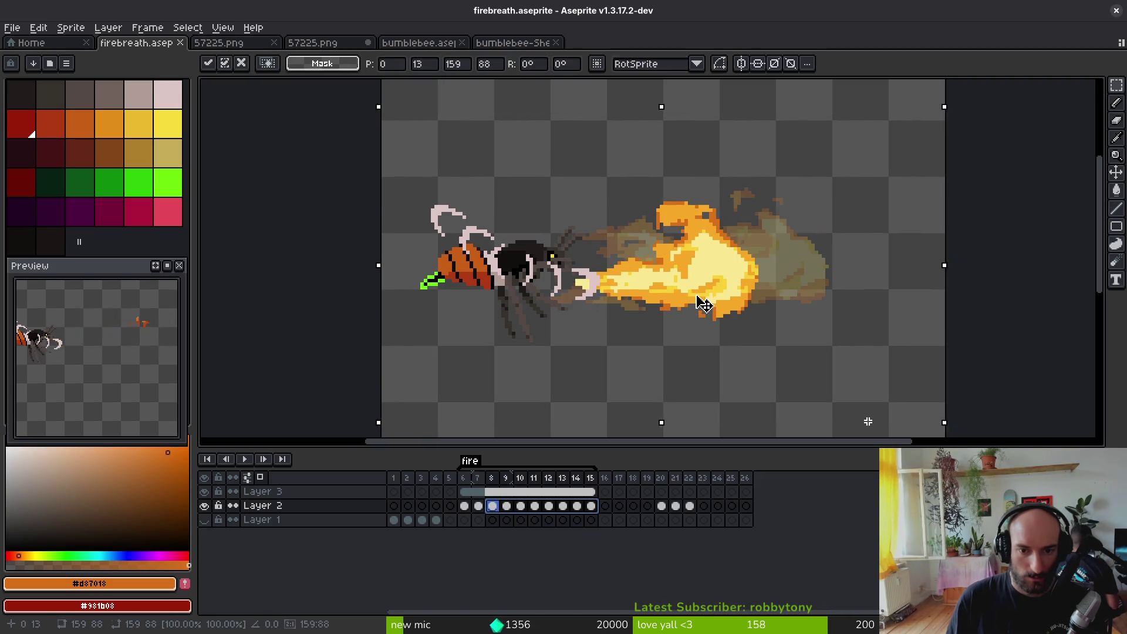
{"action": "mouse_move", "coordinate": [699, 302]}
{"action": "left_mouse_down"}
{"action": "mouse_move", "coordinate": [684, 297]}
{"action": "mouse_move", "coordinate": [682, 308]}
{"action": "left_mouse_up"}
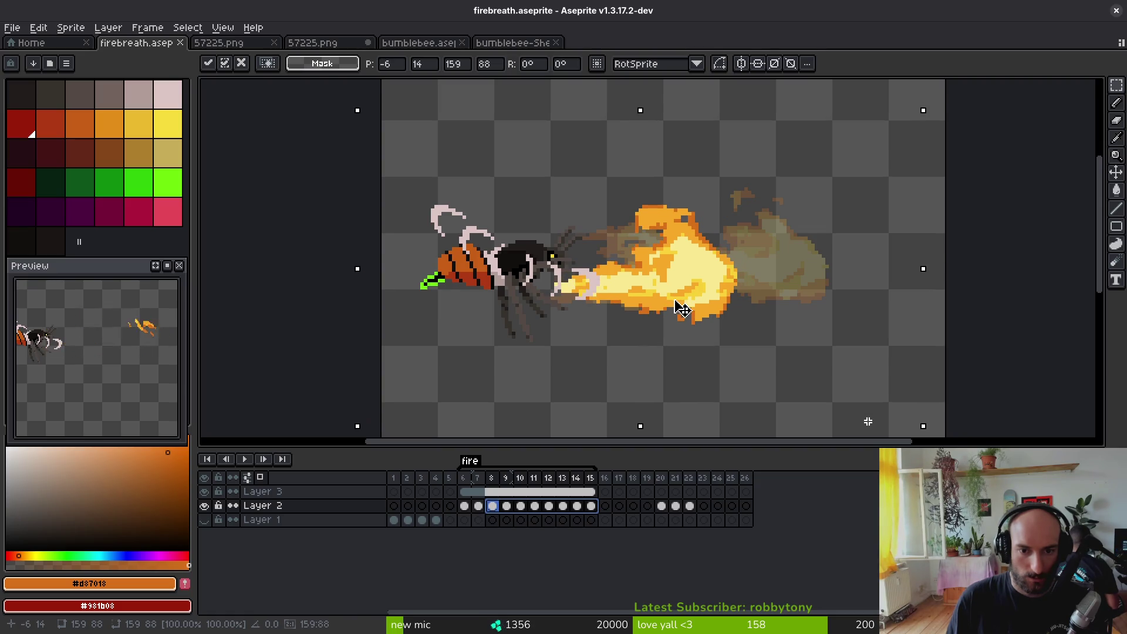
{"action": "key", "text": "Return"}
{"action": "key", "text": "ctrl+d"}
Step: Move the Layer 3 bee in frame 10 a few pixels down
{"action": "key", "text": "Up"}
{"action": "key", "text": "Right"}
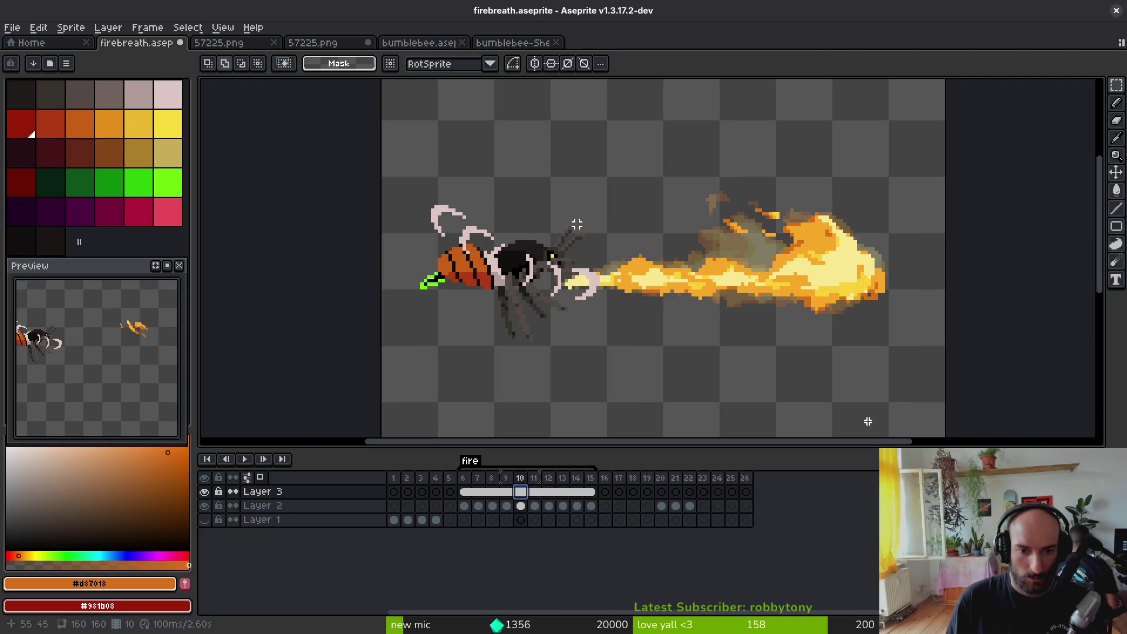
{"action": "key", "text": "ctrl+shift+d"}
{"action": "left_click_drag", "start_coordinate": [509, 279], "coordinate": [510, 291]}
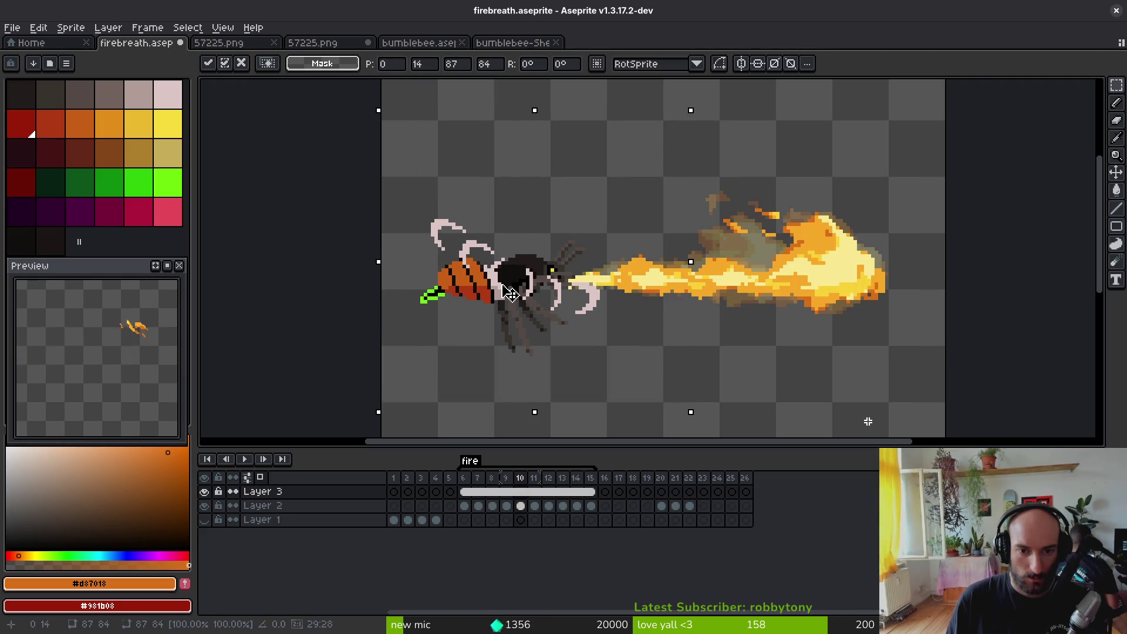
{"action": "key", "text": "Return"}
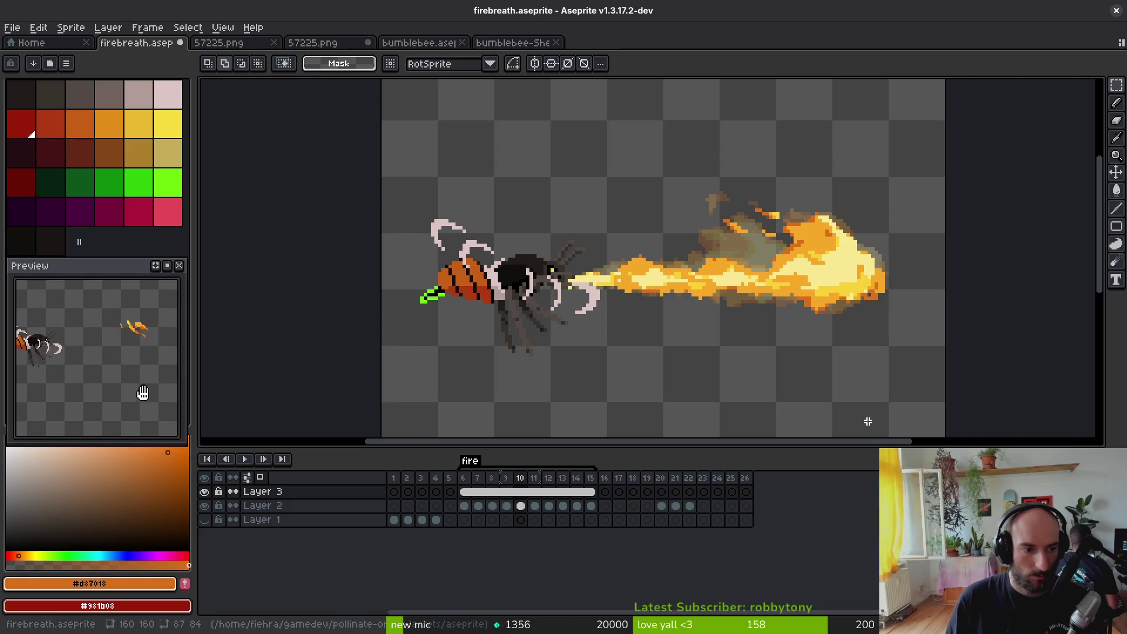
{"action": "key", "text": "i"}
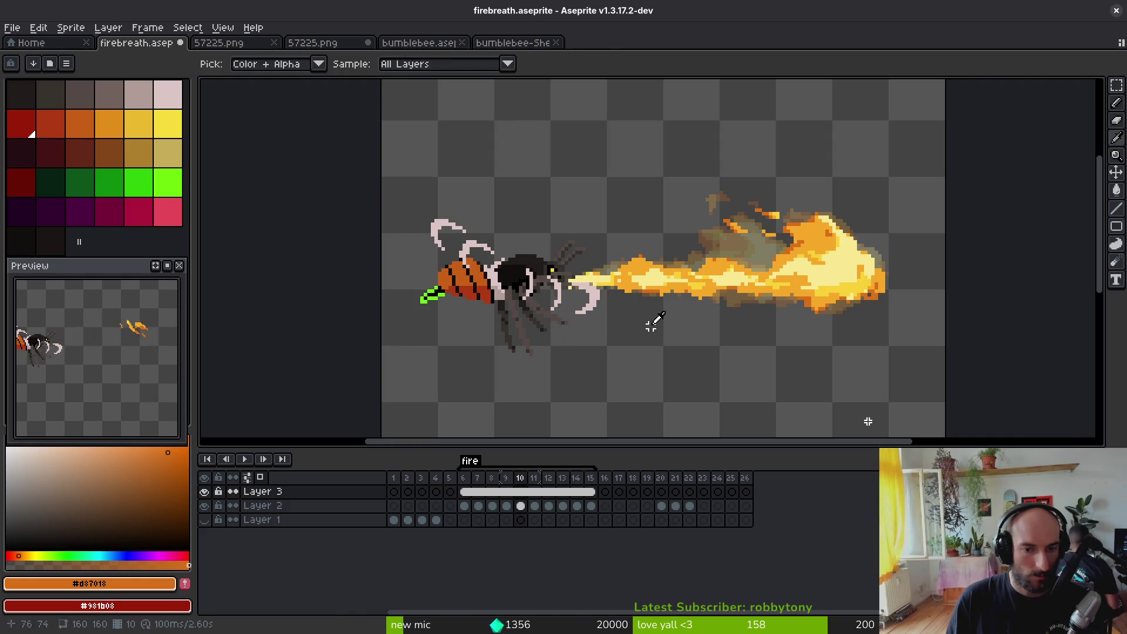
{"action": "key", "text": "Left"}
{"action": "key", "text": "Left"}
{"action": "key", "text": "Left"}
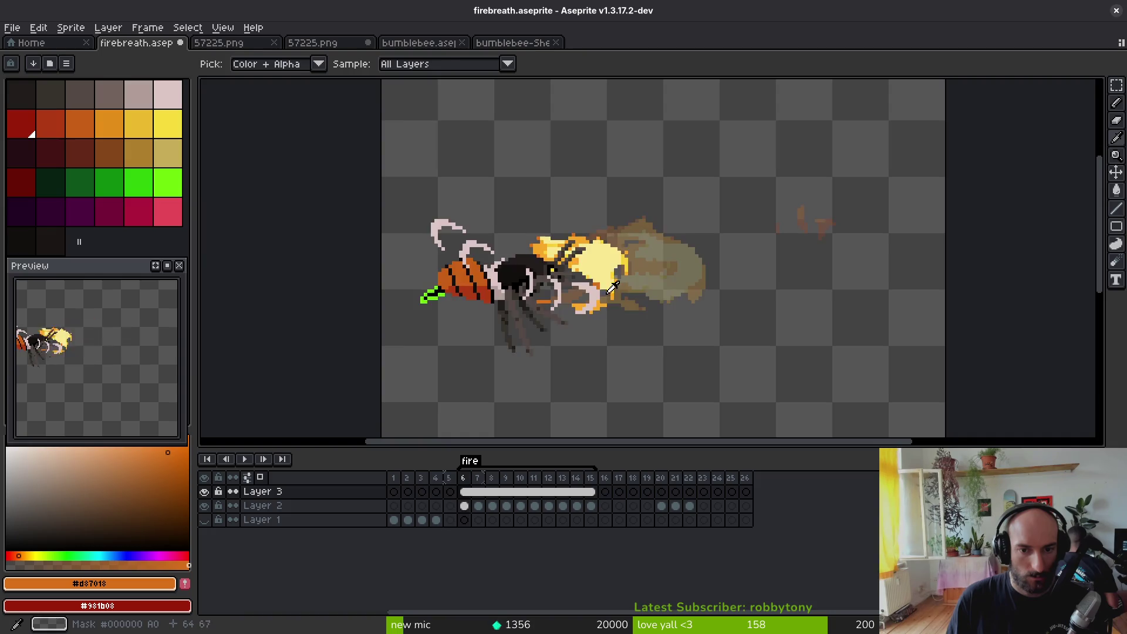
Step: Try shifting the fire in front of the bee's mouth, then undo the stray flame changes
{"action": "key", "text": "q"}
{"action": "scroll", "coordinate": [623, 321], "scroll_direction": "up", "scroll_amount": 2}
{"action": "mouse_move", "coordinate": [663, 204]}
{"action": "left_mouse_down"}
{"action": "mouse_move", "coordinate": [408, 246]}
{"action": "mouse_move", "coordinate": [654, 338]}
{"action": "mouse_move", "coordinate": [663, 205]}
{"action": "left_mouse_up"}
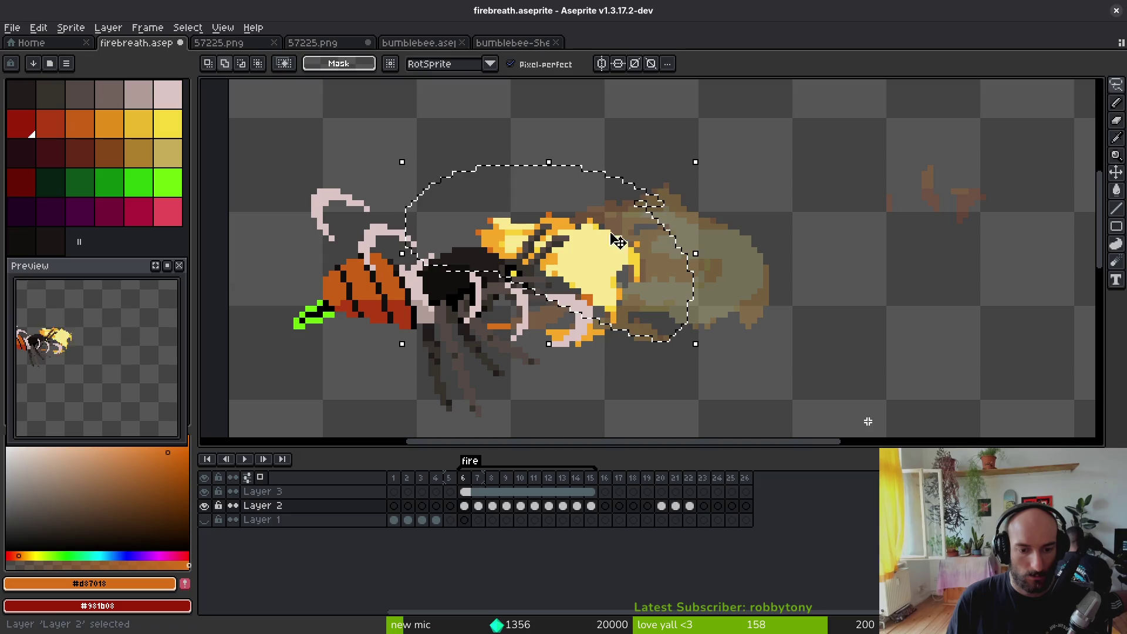
{"action": "left_click_drag", "start_coordinate": [558, 257], "coordinate": [596, 232]}
{"action": "left_click", "coordinate": [589, 302]}
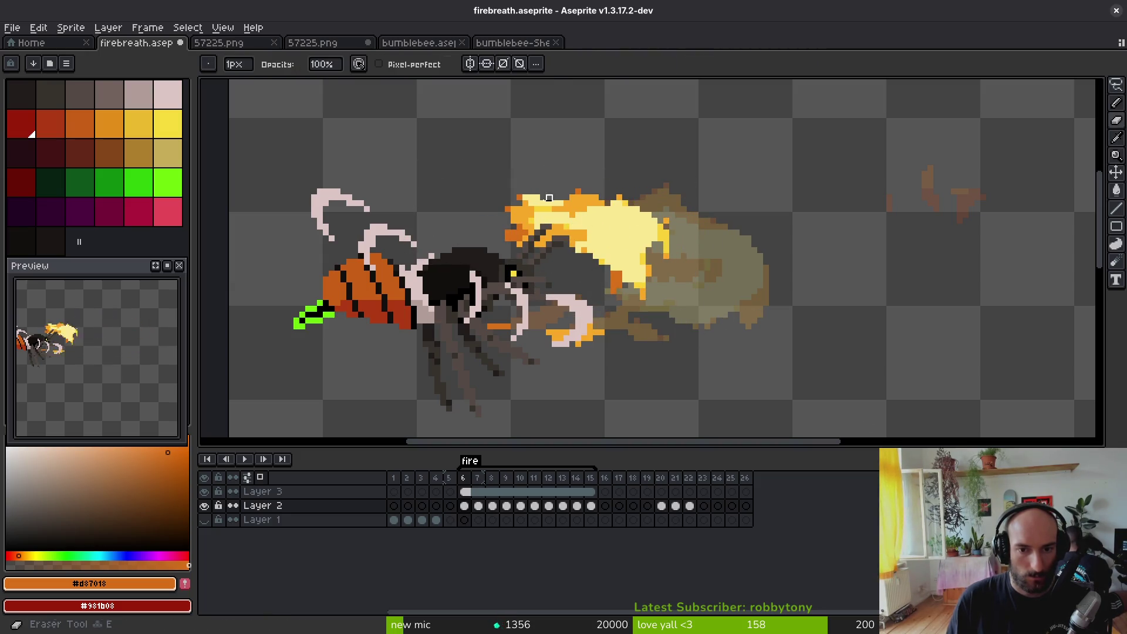
{"action": "key", "text": "b"}
{"action": "scroll", "coordinate": [649, 264], "scroll_direction": "up", "scroll_amount": 1}
{"action": "key", "text": "ctrl+z"}
{"action": "key", "text": "ctrl+z"}
{"action": "key", "text": "ctrl+z"}
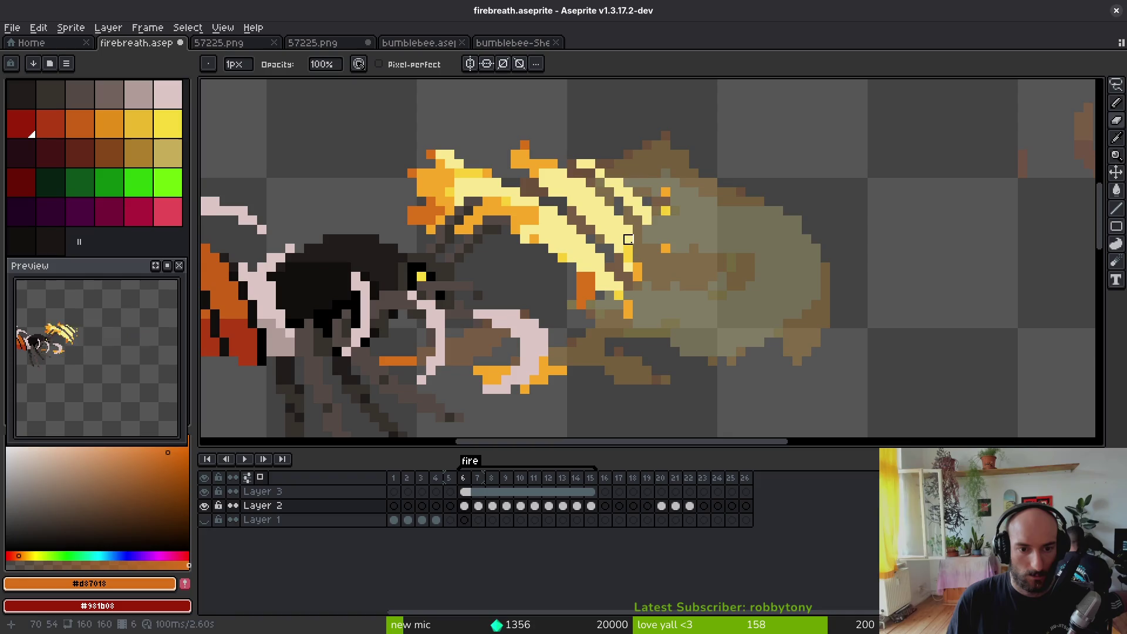
{"action": "key", "text": "ctrl+z"}
{"action": "key", "text": "ctrl+z"}
{"action": "key", "text": "ctrl+z"}
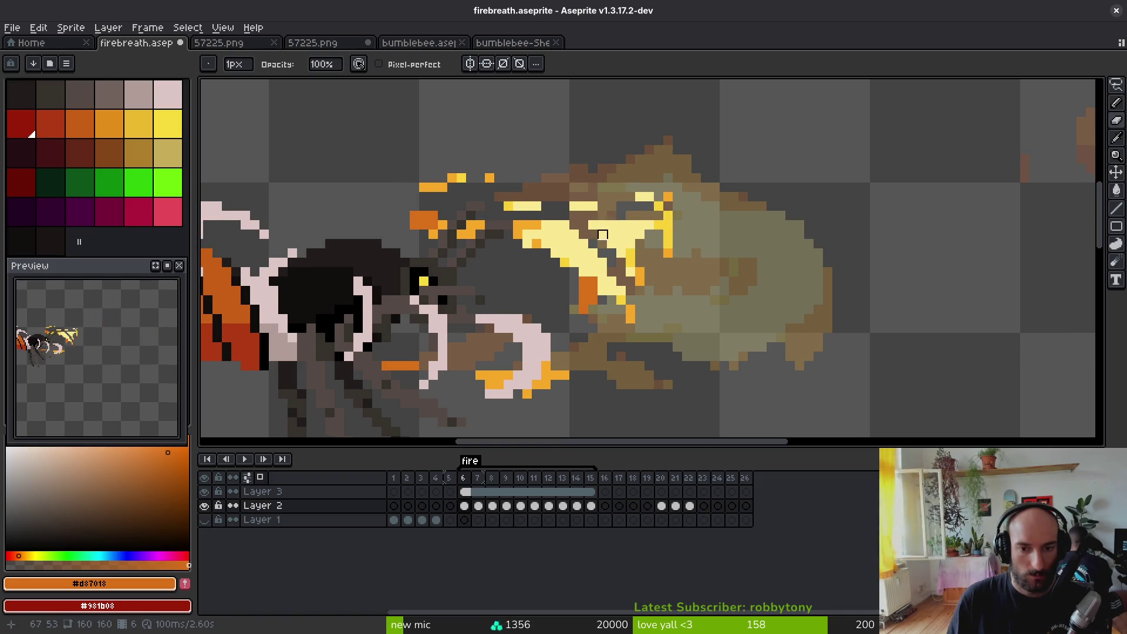
Step: Paint #f8a828 orange pixels along the flame's diagonal edge
{"action": "key", "text": "q"}
{"action": "mouse_move", "coordinate": [748, 158]}
{"action": "left_mouse_down"}
{"action": "mouse_move", "coordinate": [399, 138]}
{"action": "mouse_move", "coordinate": [517, 272]}
{"action": "mouse_move", "coordinate": [645, 176]}
{"action": "mouse_move", "coordinate": [599, 209]}
{"action": "mouse_move", "coordinate": [624, 284]}
{"action": "left_mouse_up"}
{"action": "key", "text": "ctrl+d"}
{"action": "key", "text": "e"}
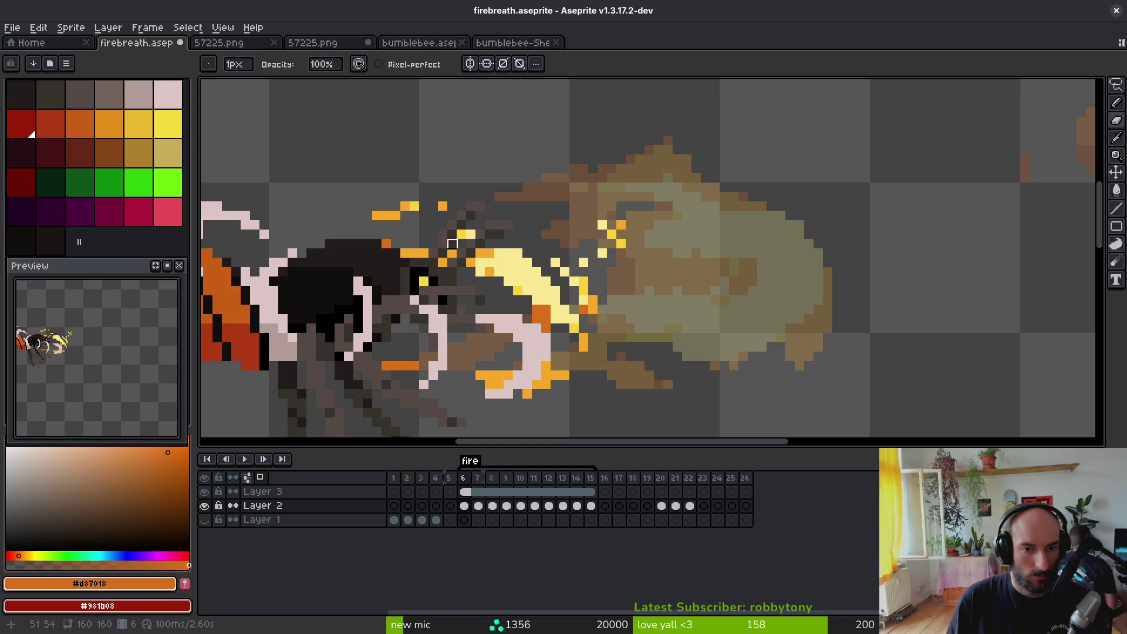
{"action": "key", "text": "i"}
{"action": "left_click", "coordinate": [581, 311]}
{"action": "key", "text": "b"}
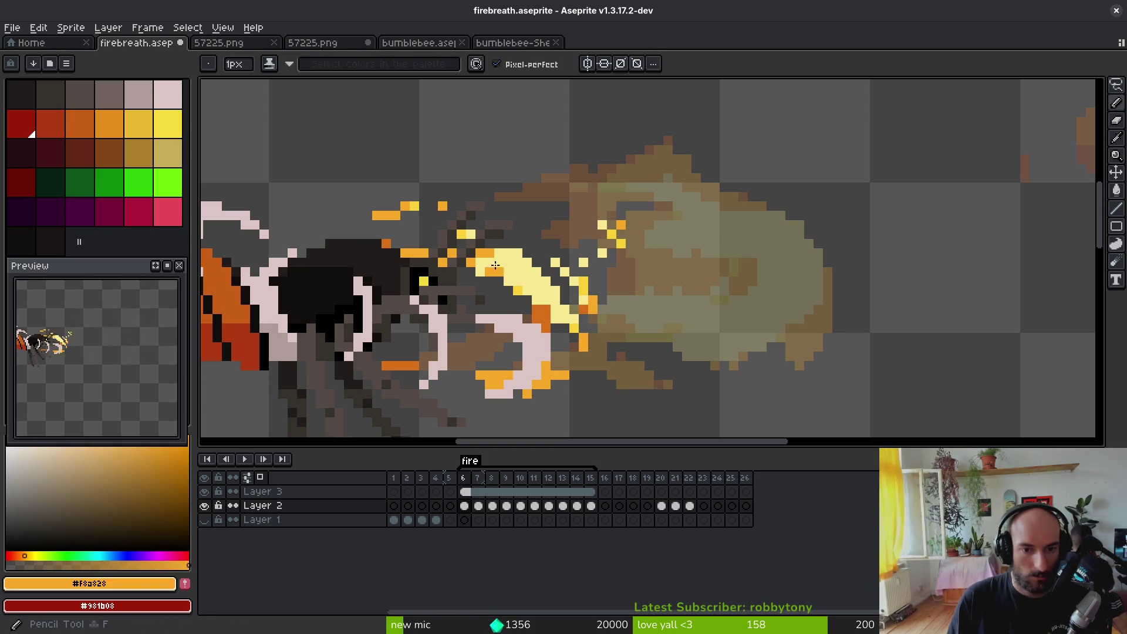
{"action": "mouse_move", "coordinate": [554, 317]}
{"action": "left_mouse_down"}
{"action": "mouse_move", "coordinate": [505, 267]}
{"action": "mouse_move", "coordinate": [536, 296]}
{"action": "left_mouse_up"}
Step: Sample flame yellow #f8d038 and erase a stray yellow pixel from the flame
{"action": "key", "text": "i"}
{"action": "left_click", "coordinate": [582, 285]}
{"action": "key", "text": "b"}
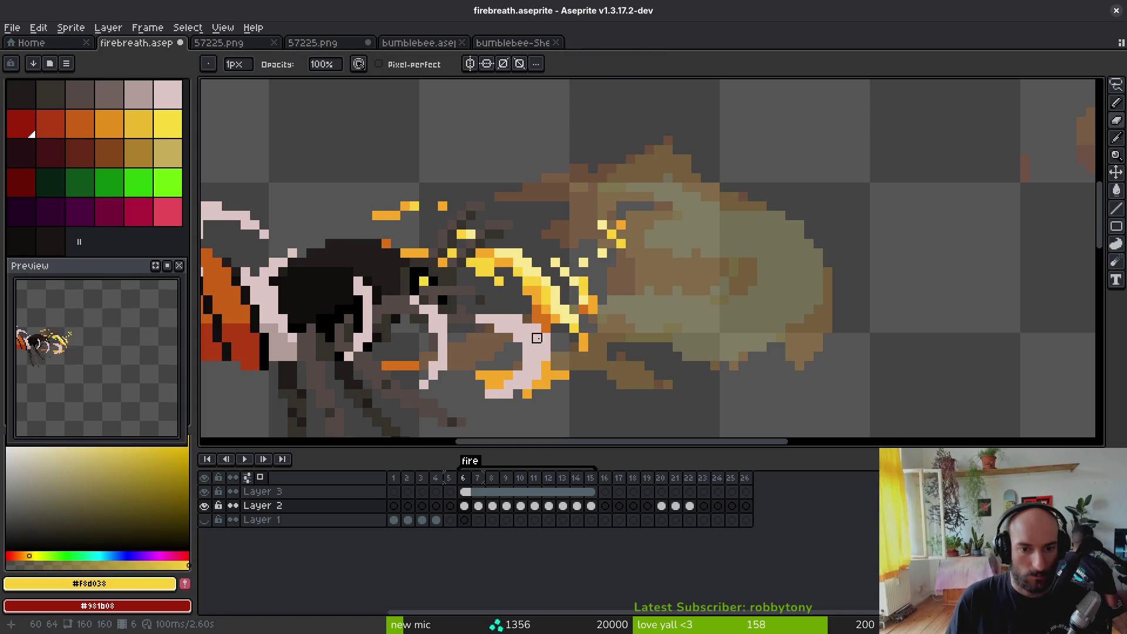
{"action": "scroll", "coordinate": [536, 335], "scroll_direction": "down", "scroll_amount": 3}
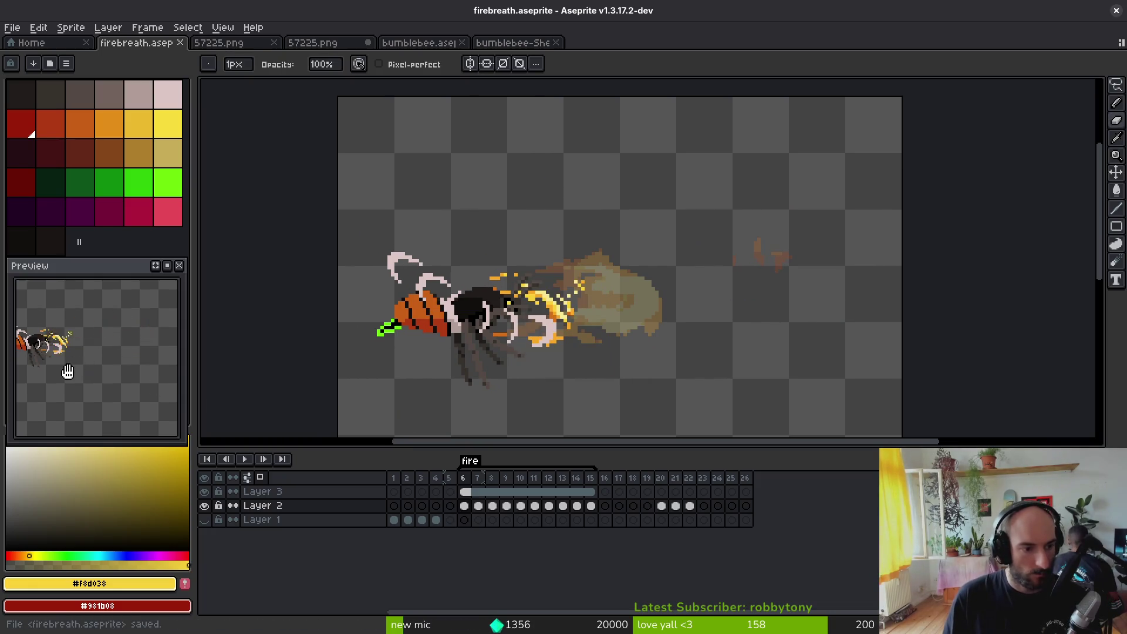
{"action": "scroll", "coordinate": [493, 323], "scroll_direction": "up", "scroll_amount": 1}
{"action": "scroll", "coordinate": [548, 278], "scroll_direction": "up", "scroll_amount": 1}
{"action": "key", "text": "e"}
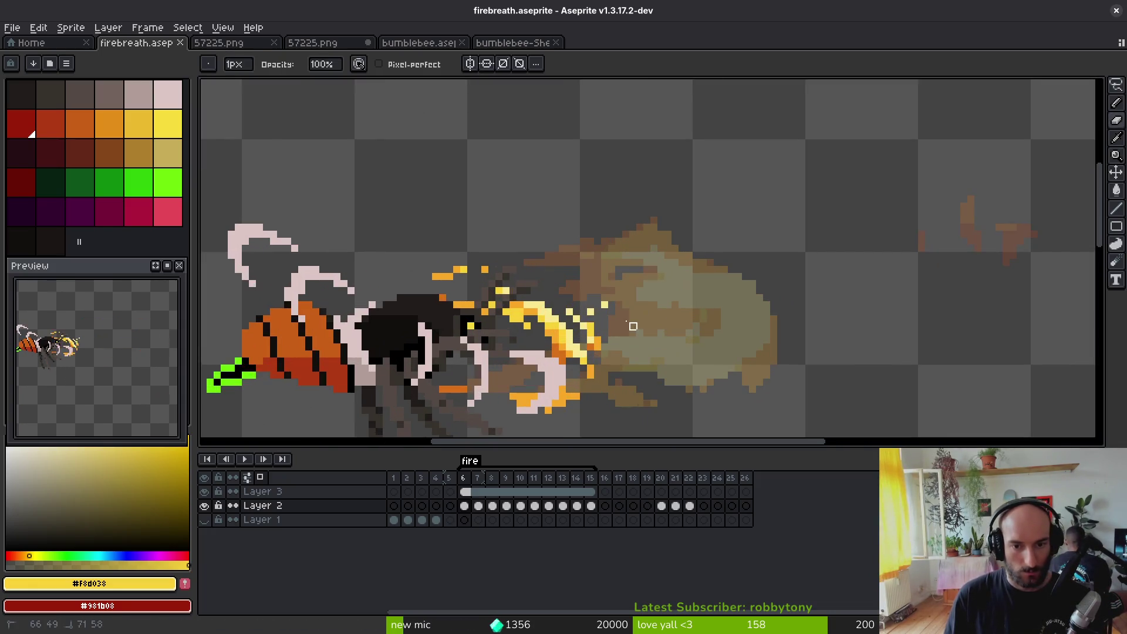
{"action": "left_click", "coordinate": [604, 305]}
{"action": "scroll", "coordinate": [581, 299], "scroll_direction": "down", "scroll_amount": 2}
{"action": "scroll", "coordinate": [582, 301], "scroll_direction": "up", "scroll_amount": 3}
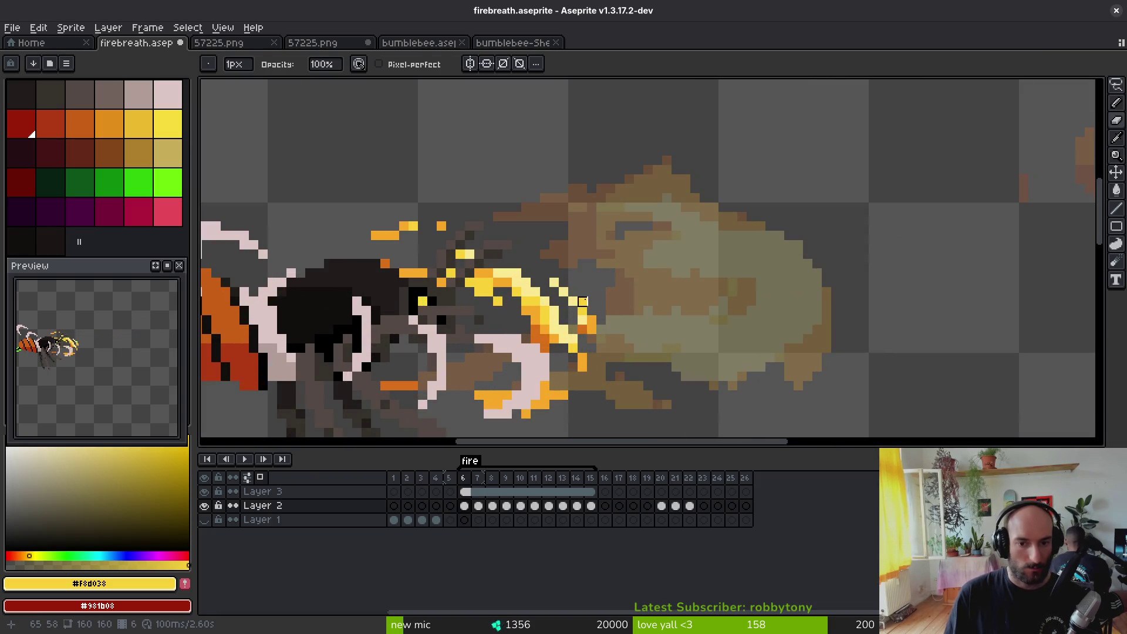
Step: Erase the row of stray orange pixels above the flame
{"action": "key", "text": "b"}
{"action": "scroll", "coordinate": [602, 303], "scroll_direction": "down", "scroll_amount": 3}
{"action": "scroll", "coordinate": [584, 337], "scroll_direction": "up", "scroll_amount": 3}
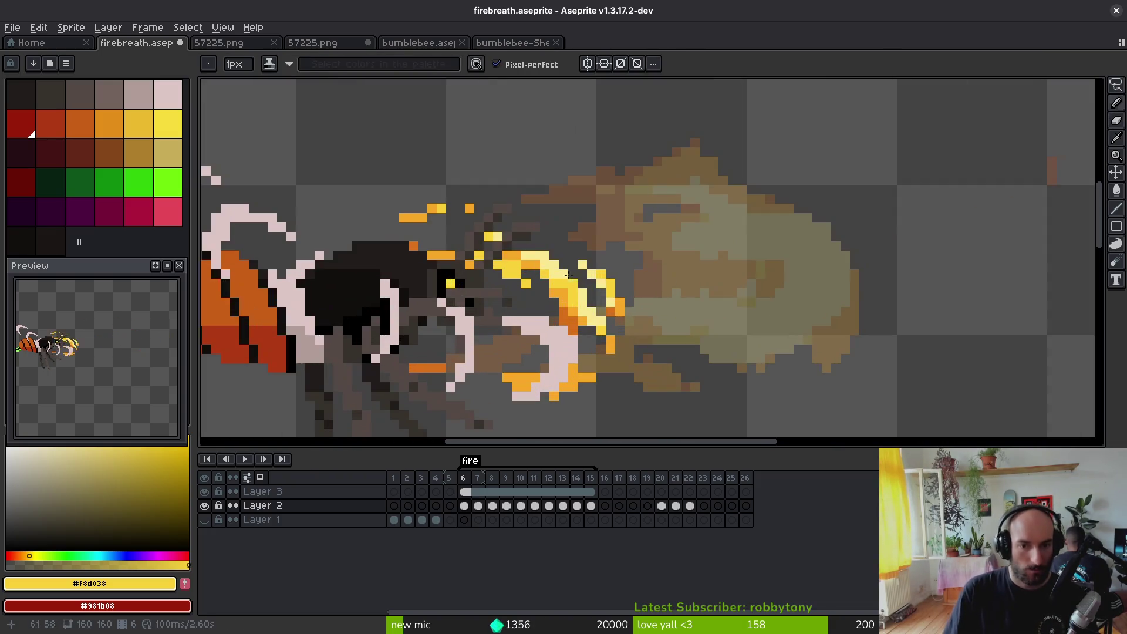
{"action": "key", "text": "e"}
{"action": "scroll", "coordinate": [632, 277], "scroll_direction": "down", "scroll_amount": 2}
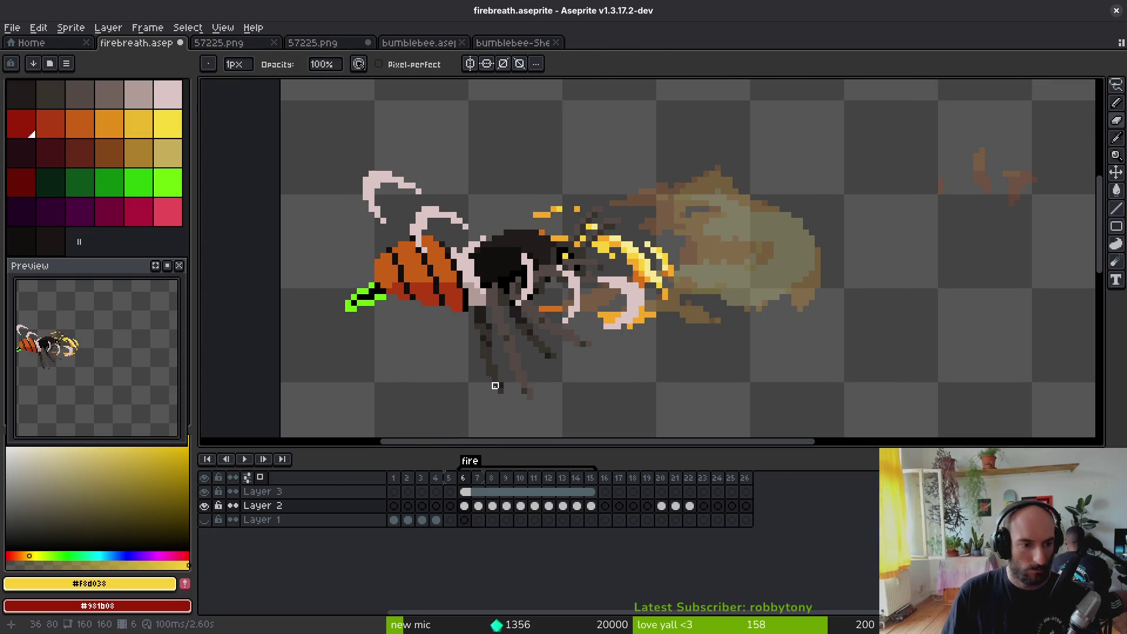
{"action": "scroll", "coordinate": [602, 222], "scroll_direction": "up", "scroll_amount": 3}
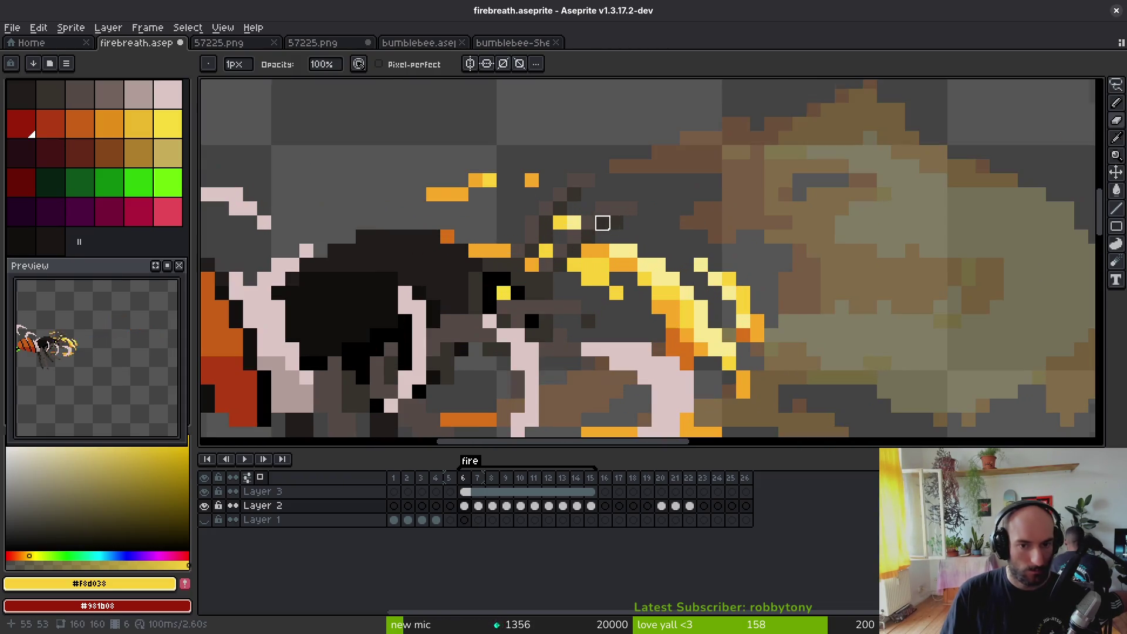
{"action": "left_click_drag", "start_coordinate": [447, 236], "coordinate": [475, 236]}
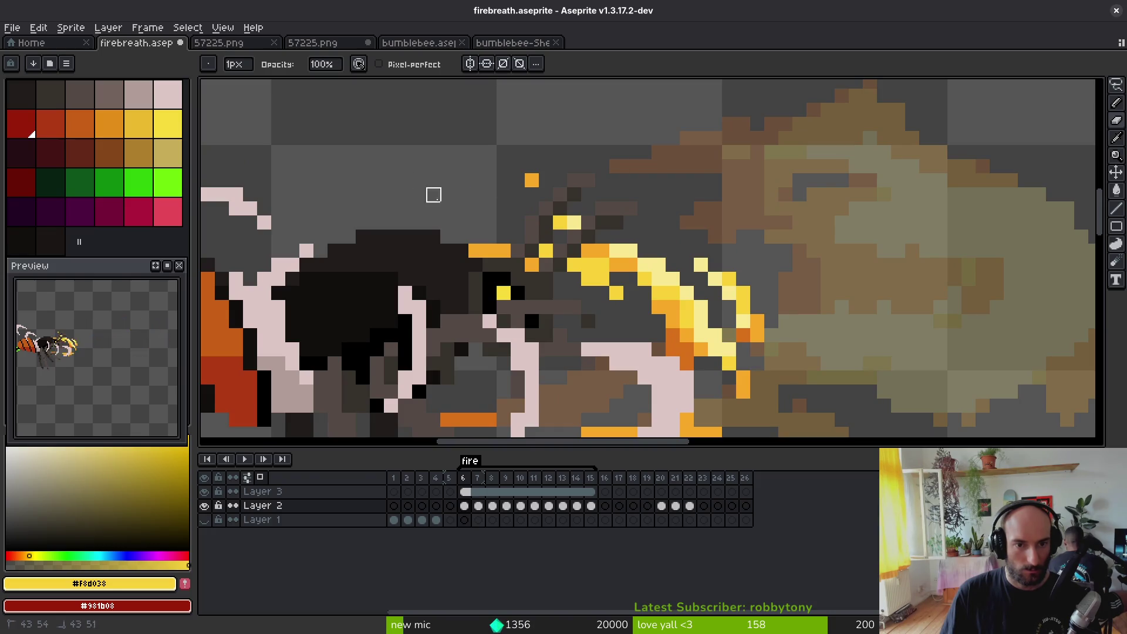
{"action": "left_click", "coordinate": [475, 250]}
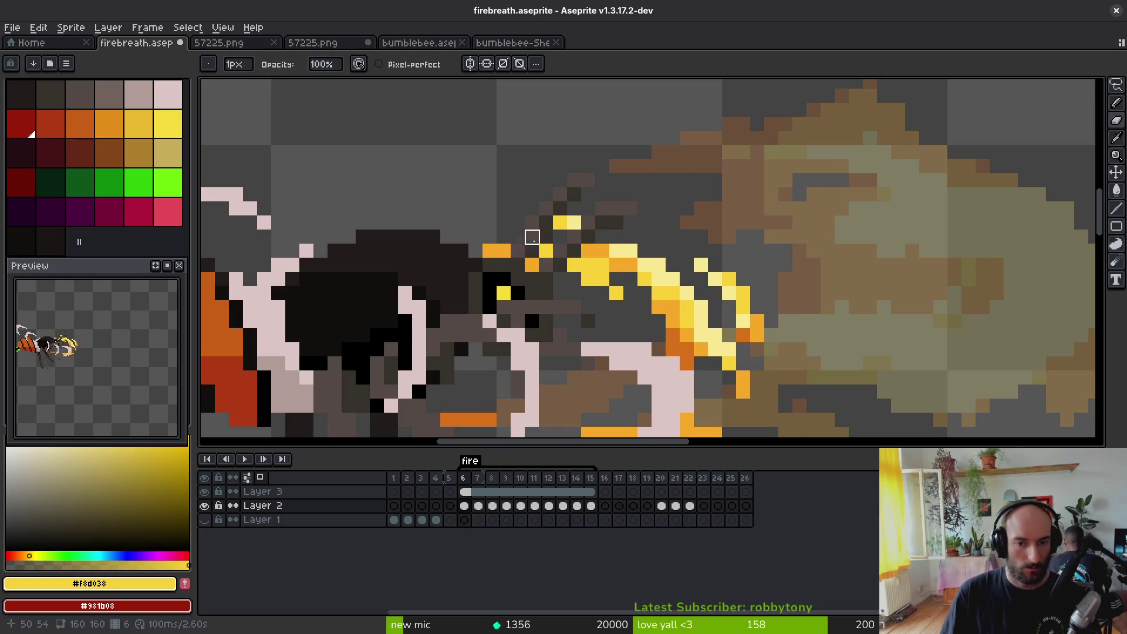
{"action": "scroll", "coordinate": [532, 237], "scroll_direction": "down", "scroll_amount": 3}
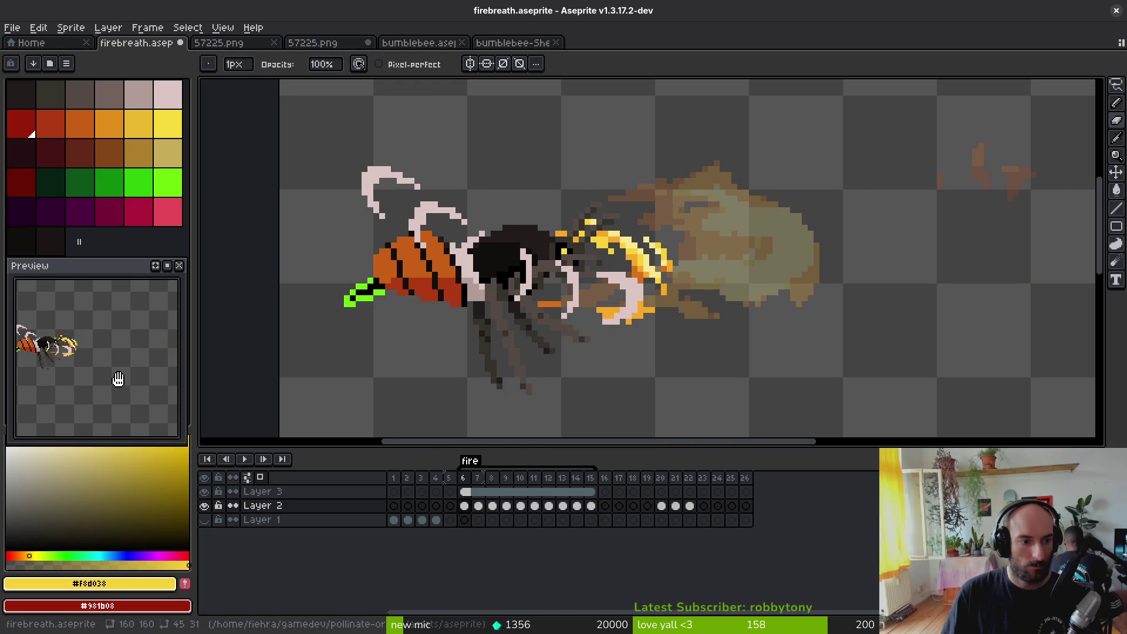
Step: Pick dark orange #d87018, undo a trial stroke, and erase another stray yellow pixel
{"action": "key", "text": "alt"}
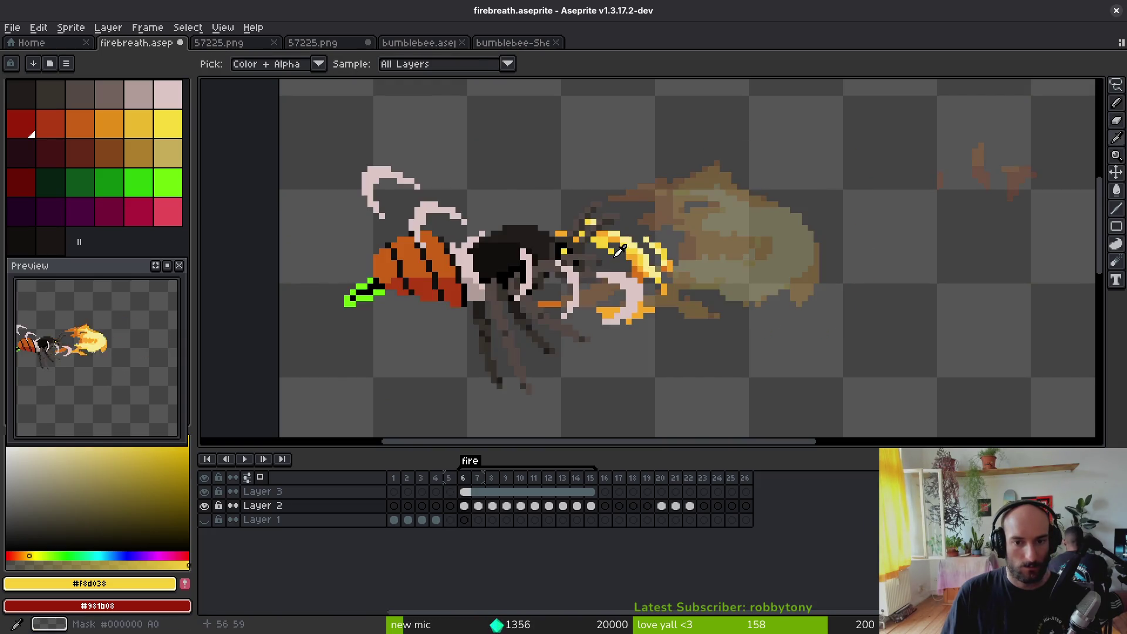
{"action": "scroll", "coordinate": [618, 251], "scroll_direction": "up", "scroll_amount": 3}
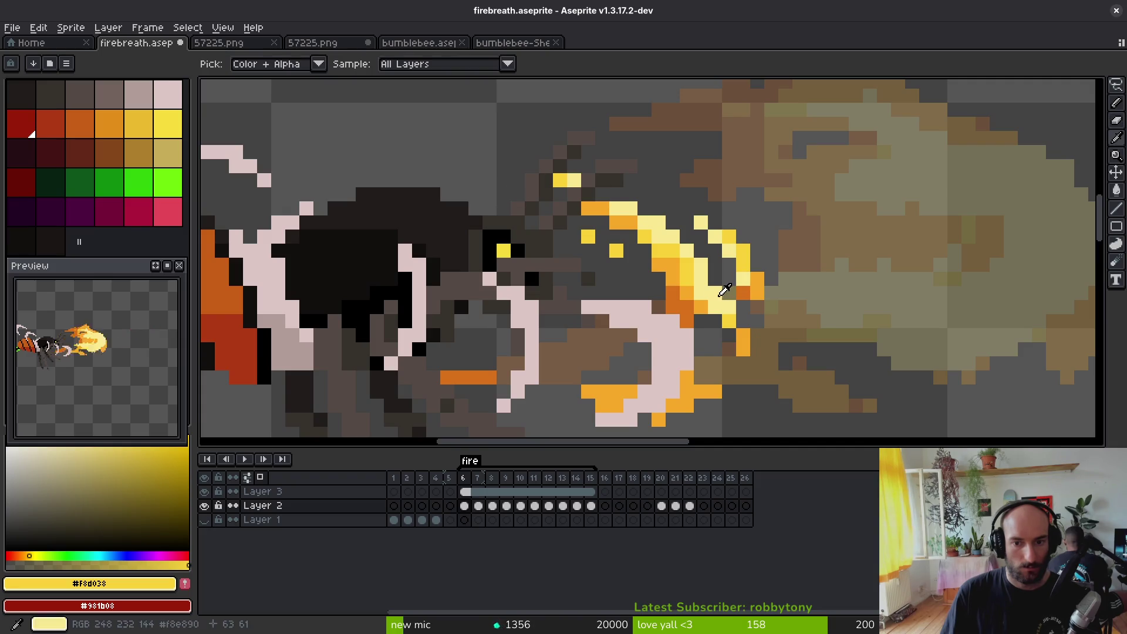
{"action": "left_click", "coordinate": [740, 292], "text": "alt"}
{"action": "mouse_move", "coordinate": [587, 208]}
{"action": "left_mouse_down"}
{"action": "mouse_move", "coordinate": [605, 234]}
{"action": "mouse_move", "coordinate": [598, 250]}
{"action": "left_mouse_up"}
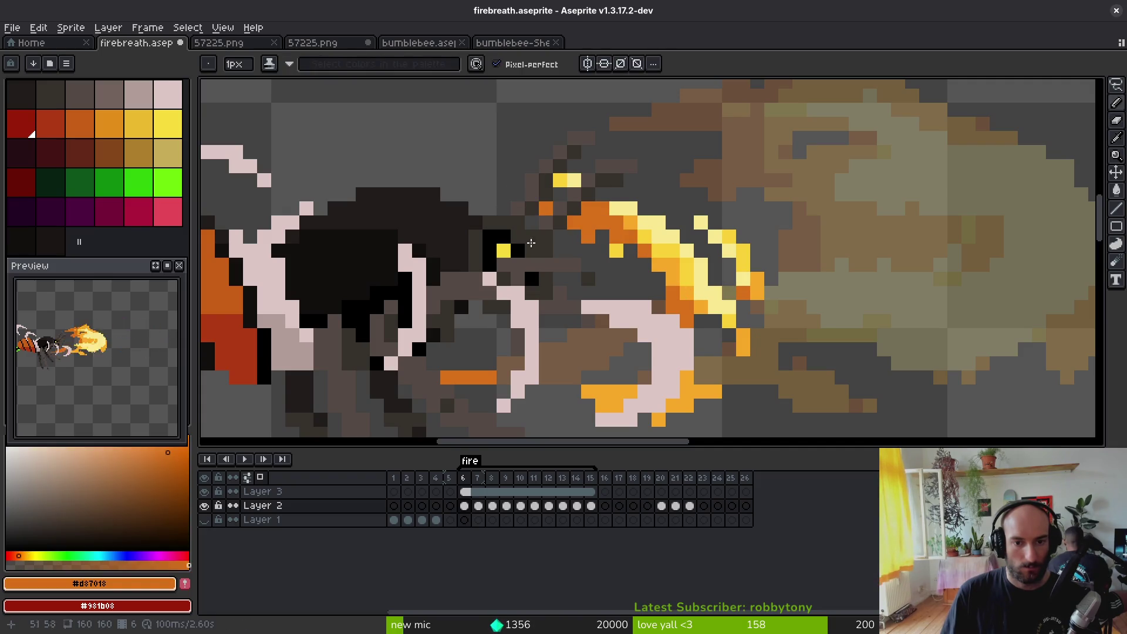
{"action": "key", "text": "ctrl+z"}
{"action": "key", "text": "e"}
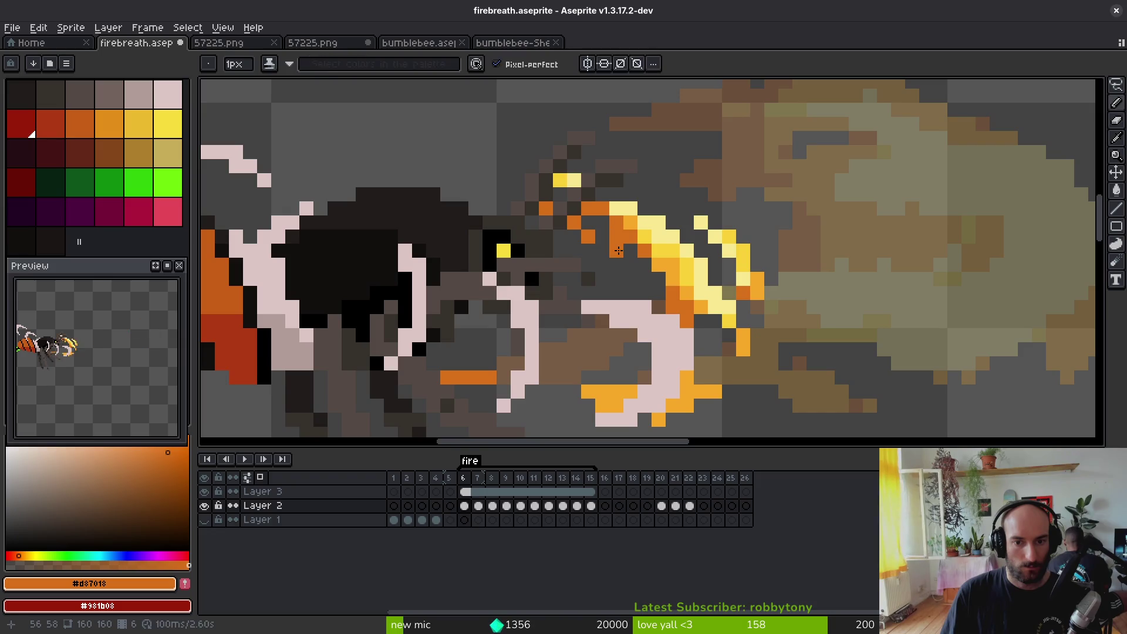
{"action": "left_click", "coordinate": [616, 251]}
{"action": "key", "text": "alt"}
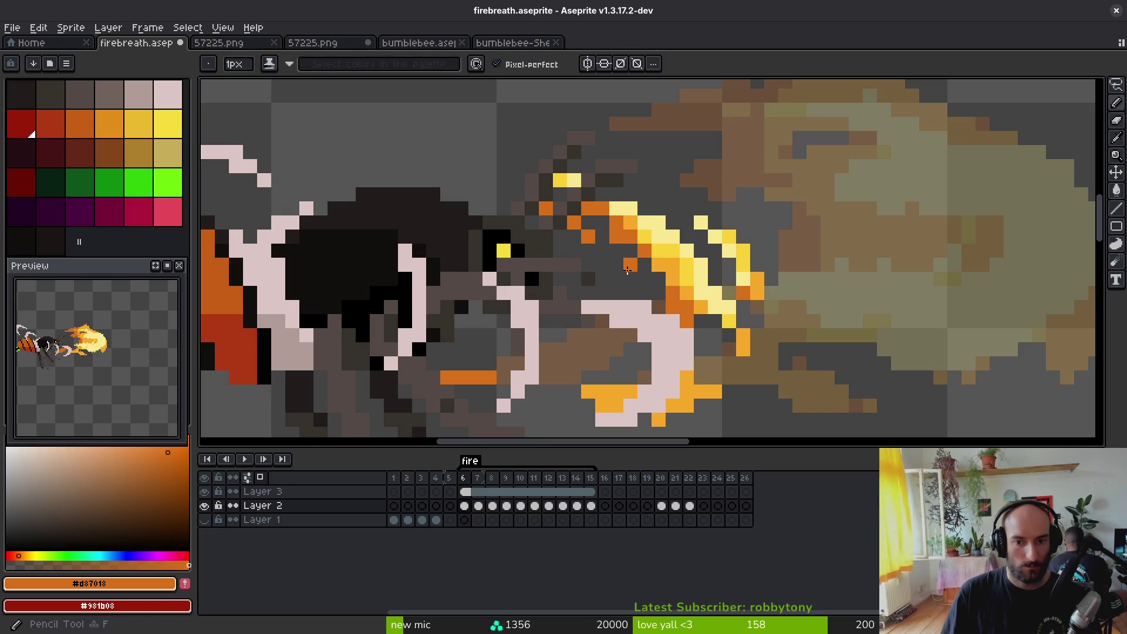
{"action": "left_click_drag", "start_coordinate": [604, 375], "coordinate": [665, 290]}
Step: Paint bright yellow pixels into the flame near its edge
{"action": "key", "text": "b"}
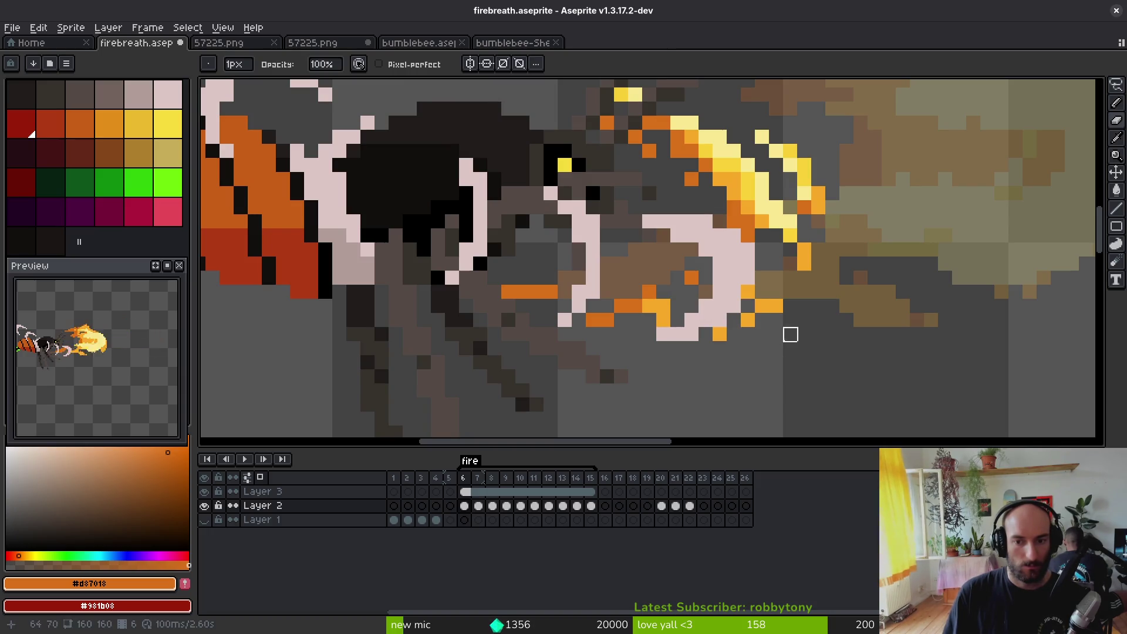
{"action": "left_click", "coordinate": [658, 304], "text": "alt"}
{"action": "left_click", "coordinate": [787, 232], "text": "alt"}
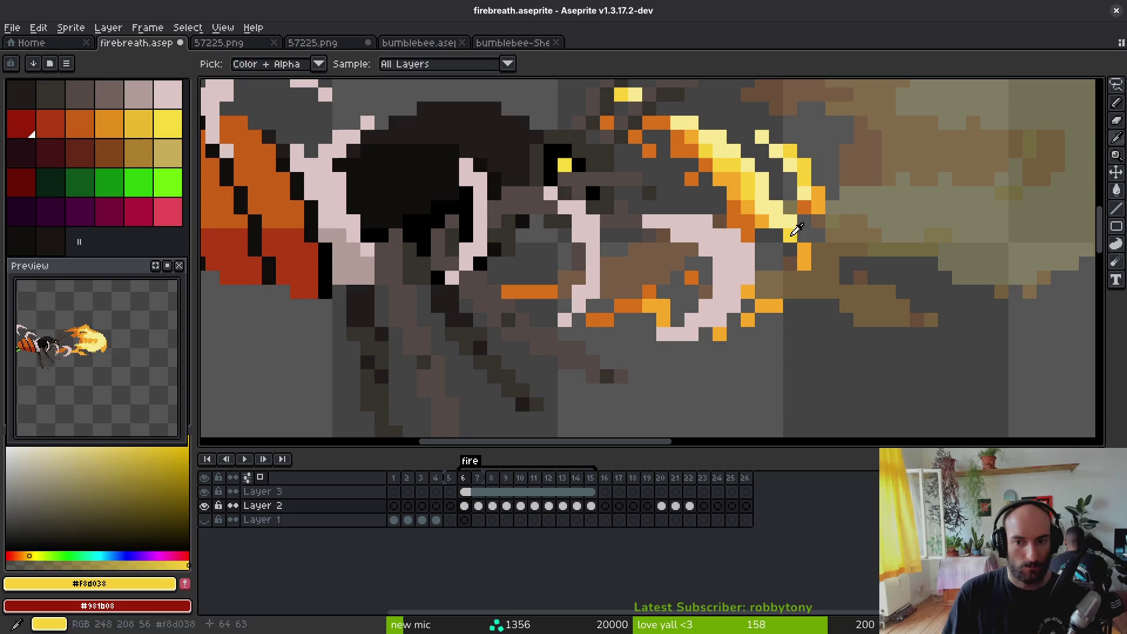
{"action": "left_click_drag", "start_coordinate": [775, 277], "coordinate": [761, 292]}
{"action": "left_click", "coordinate": [764, 305]}
{"action": "scroll", "coordinate": [764, 305], "scroll_direction": "down", "scroll_amount": 3}
{"action": "scroll", "coordinate": [747, 345], "scroll_direction": "up", "scroll_amount": 1}
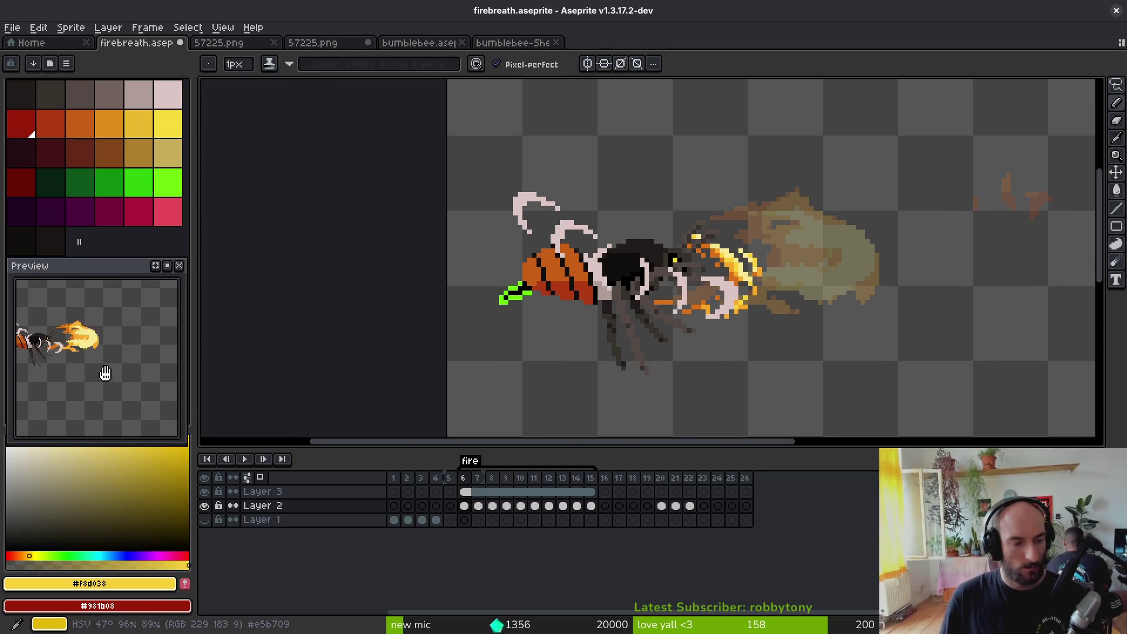
Step: Save the firebreath sprite
{"action": "scroll", "coordinate": [113, 371], "scroll_direction": "down", "scroll_amount": 2}
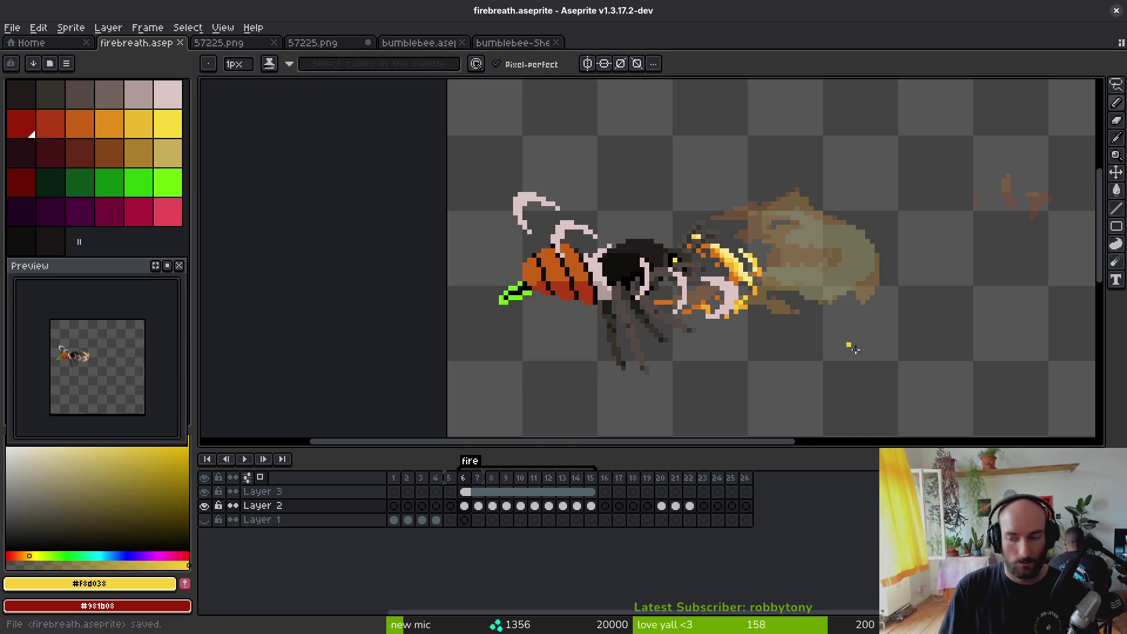
{"action": "scroll", "coordinate": [847, 344], "scroll_direction": "right", "scroll_amount": 3}
{"action": "key", "text": "ctrl+s"}
{"action": "key", "text": "ctrl+s"}
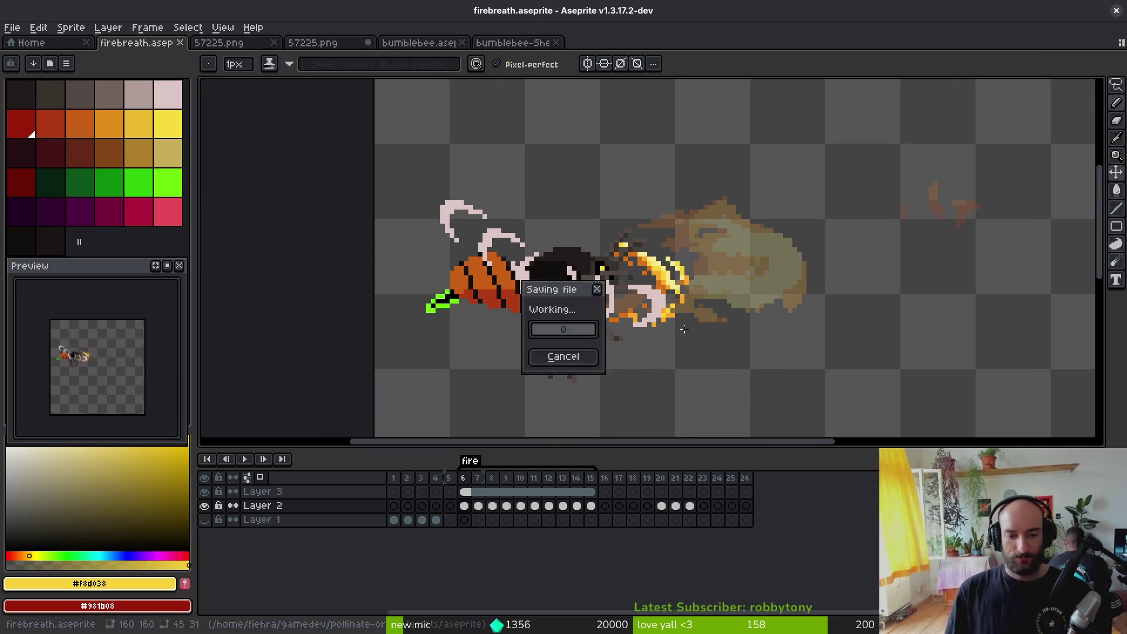
Step: Close both 57225.png tabs without saving and the bumblebee sprites, then move to Godot
{"action": "middle_click", "coordinate": [229, 46]}
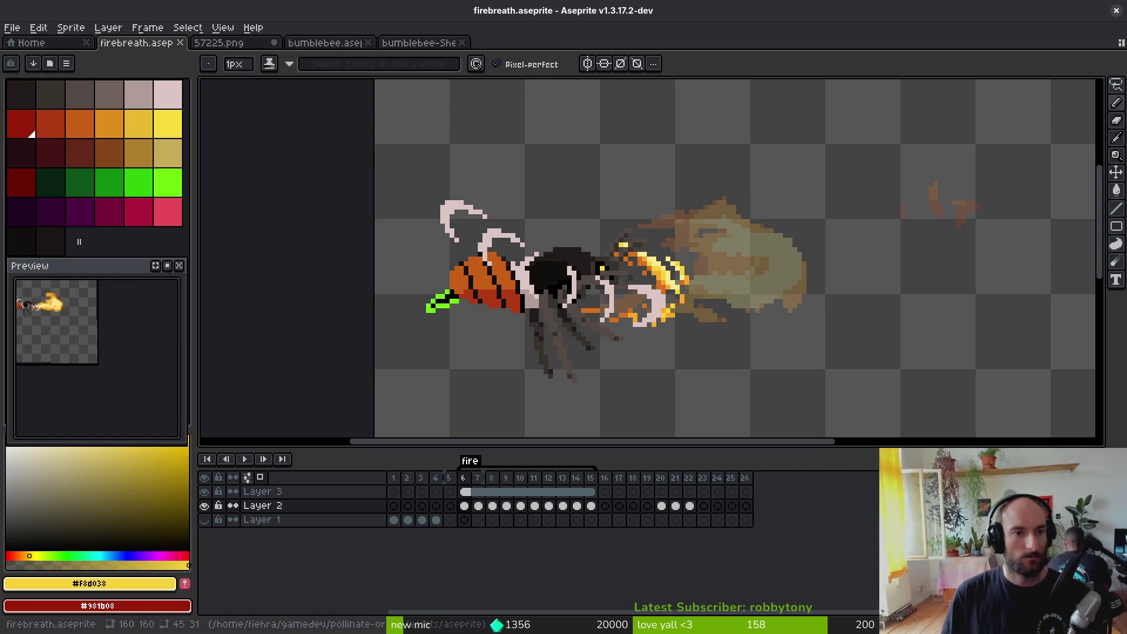
{"action": "middle_click", "coordinate": [229, 46]}
{"action": "left_click", "coordinate": [543, 353]}
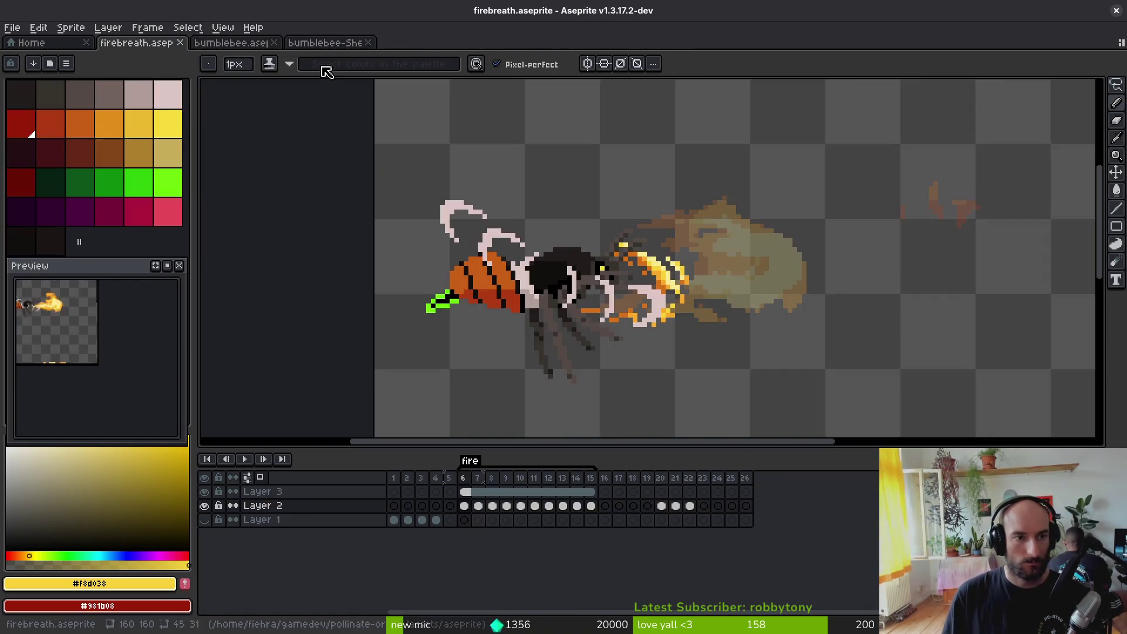
{"action": "middle_click", "coordinate": [242, 44]}
{"action": "middle_click", "coordinate": [240, 44]}
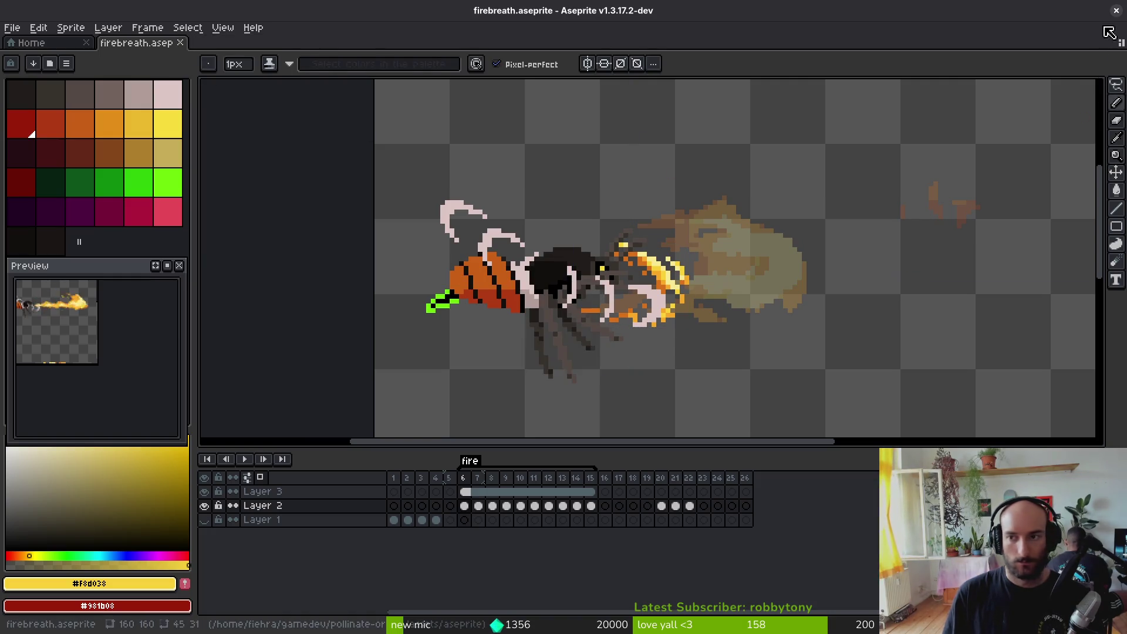
{"action": "left_click", "coordinate": [1116, 11]}
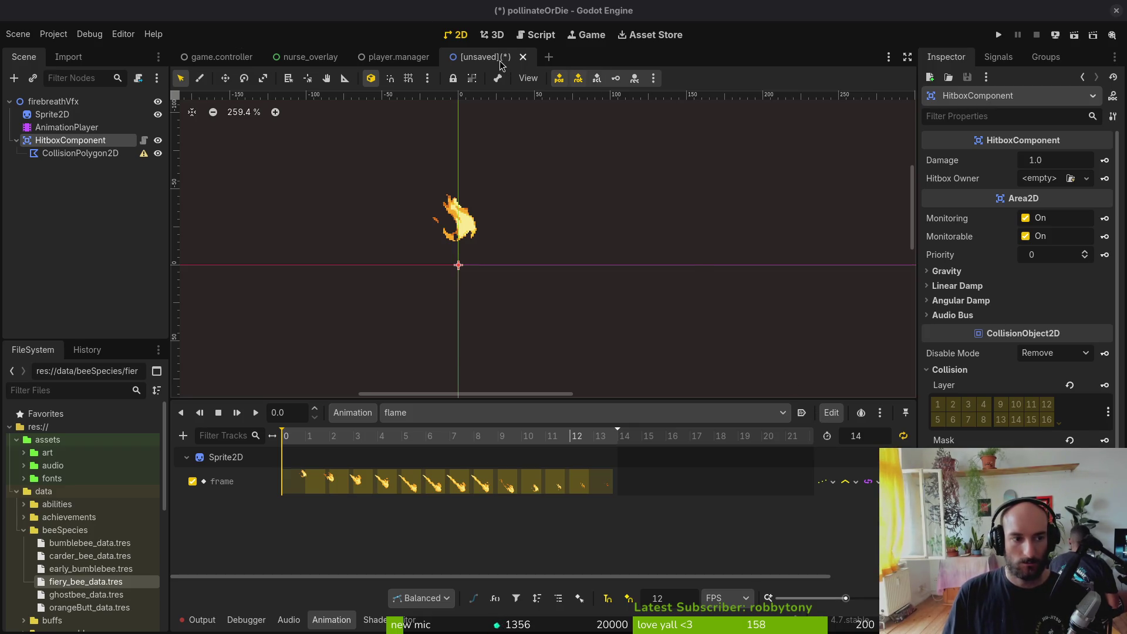
Step: Save the unsaved flame scene as firebreath_vfx.tscn in modules/vfx
{"action": "left_click", "coordinate": [523, 57]}
{"action": "left_click", "coordinate": [643, 342]}
{"action": "left_click", "coordinate": [525, 242]}
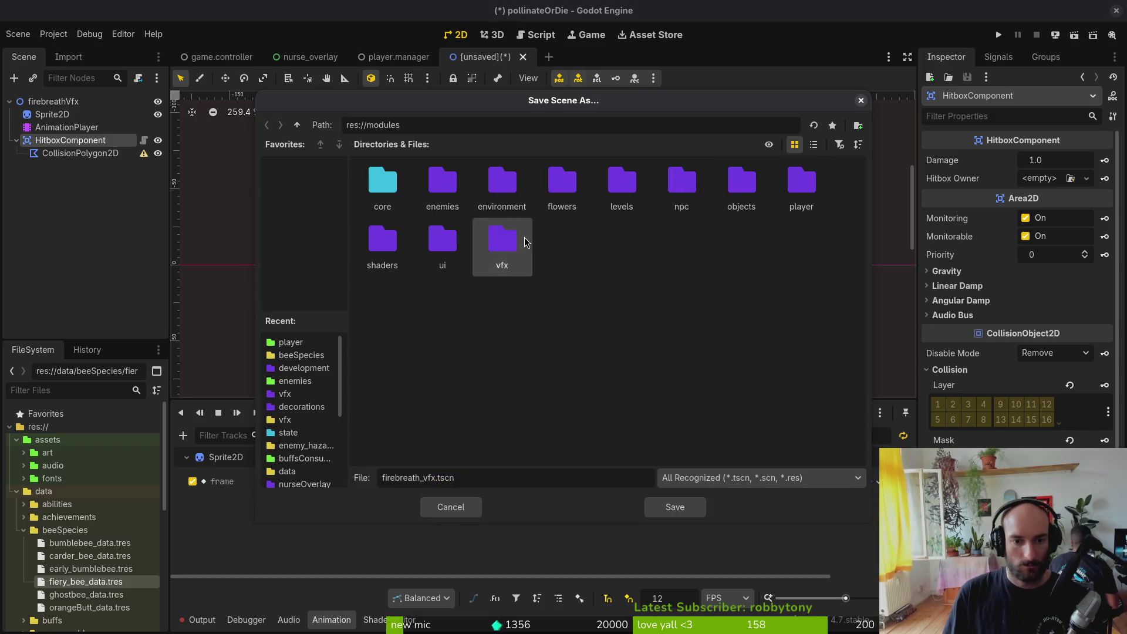
{"action": "double_click", "coordinate": [525, 241]}
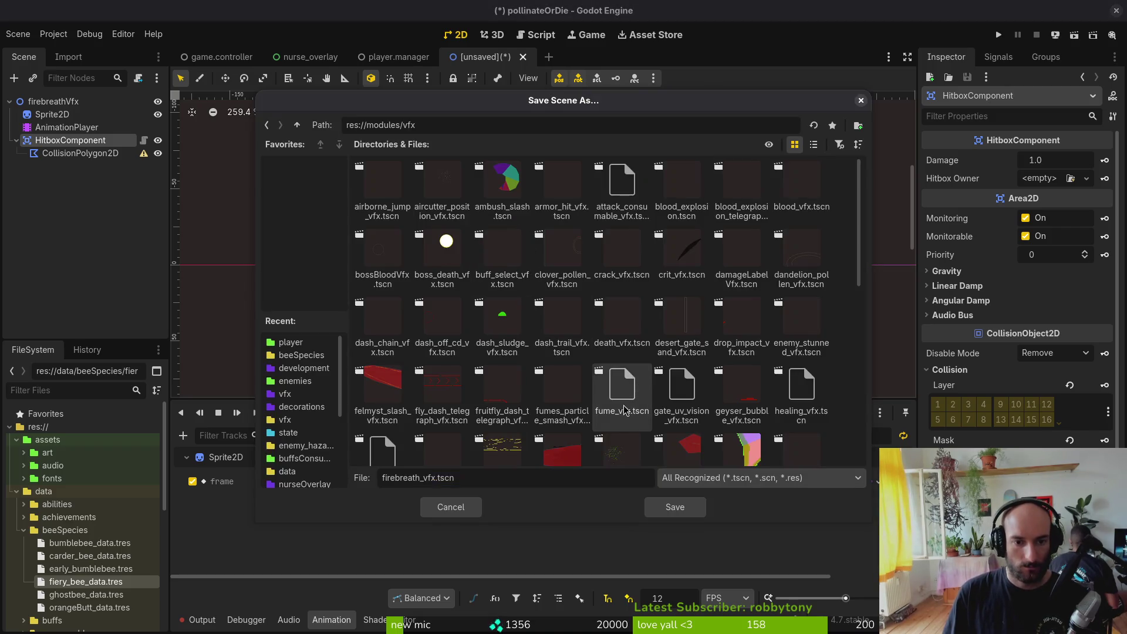
{"action": "left_click", "coordinate": [675, 508]}
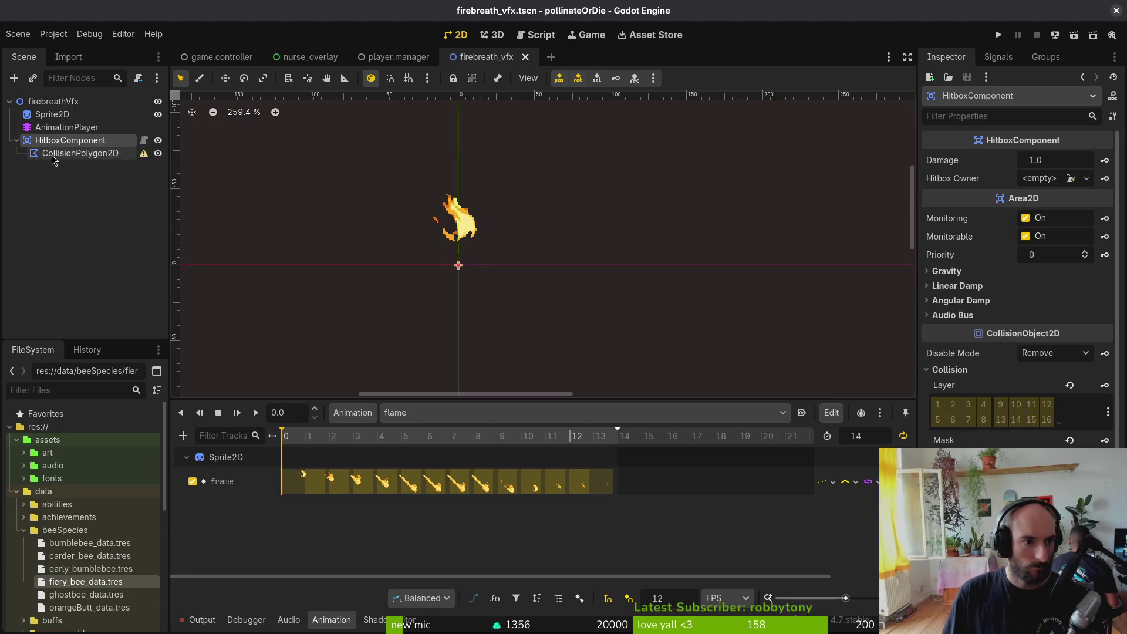
Step: Attach the existing vfx.gd script to the root firebreathVfx node
{"action": "left_click", "coordinate": [64, 127]}
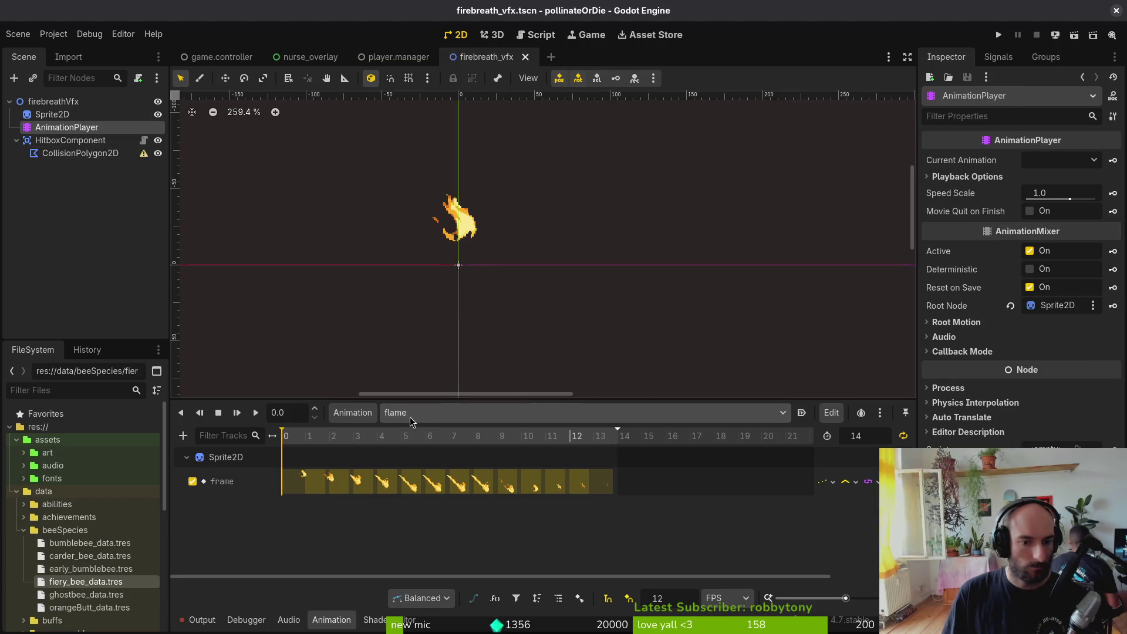
{"action": "left_click", "coordinate": [52, 114]}
{"action": "left_click", "coordinate": [52, 101]}
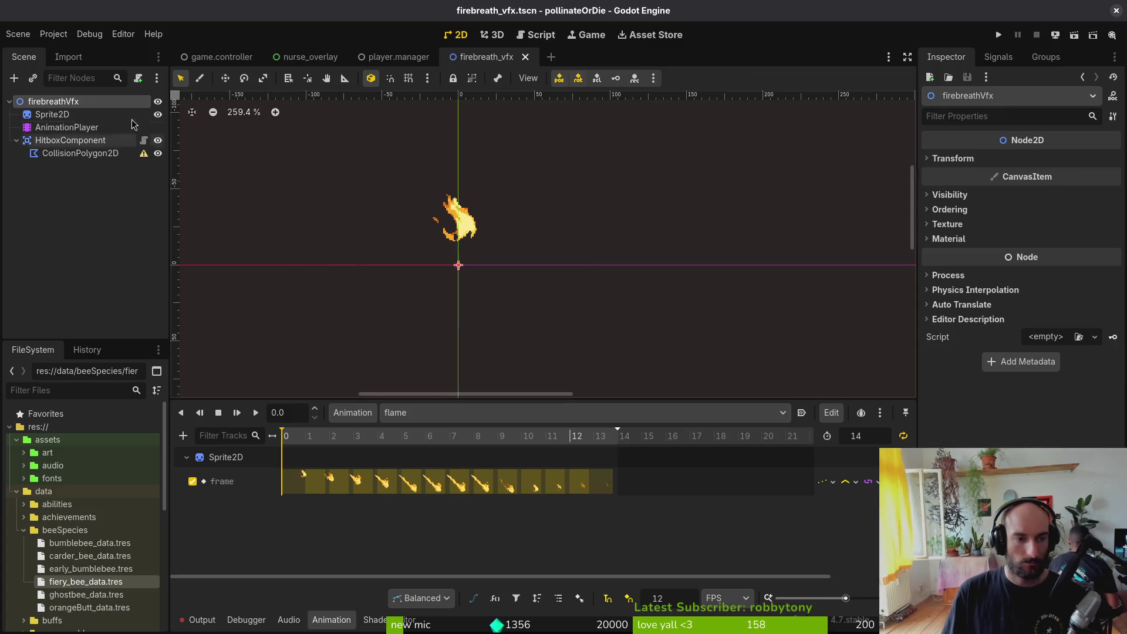
{"action": "left_click", "coordinate": [288, 122]}
{"action": "right_click", "coordinate": [112, 101]}
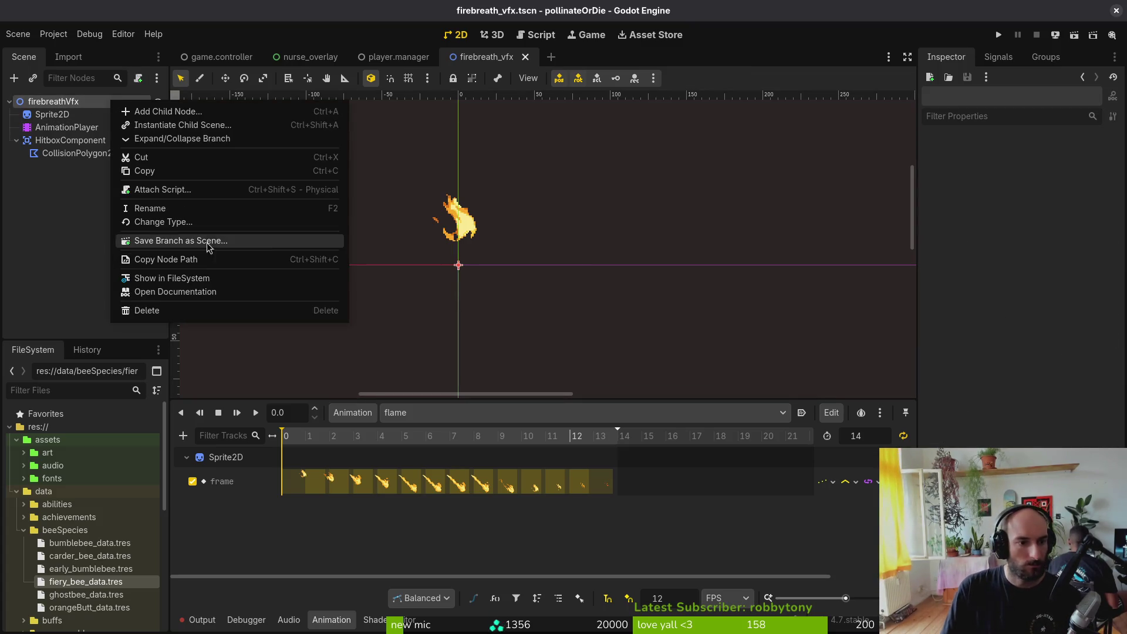
{"action": "left_click", "coordinate": [182, 196]}
{"action": "left_click", "coordinate": [691, 302]}
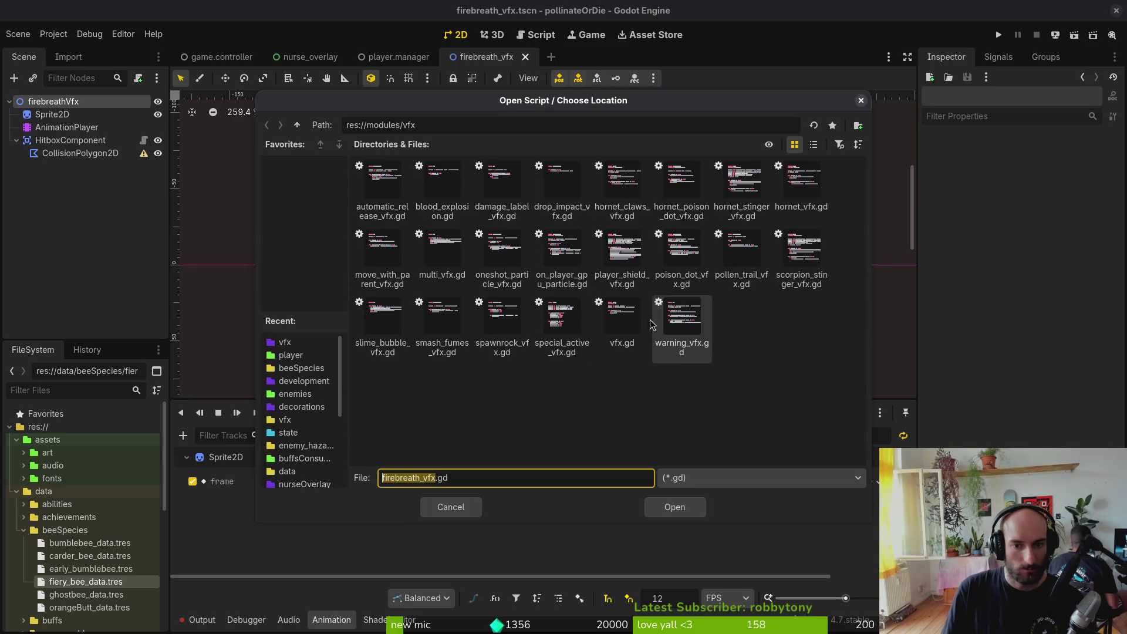
{"action": "left_click", "coordinate": [624, 323]}
{"action": "left_click", "coordinate": [674, 508]}
{"action": "left_click", "coordinate": [618, 411]}
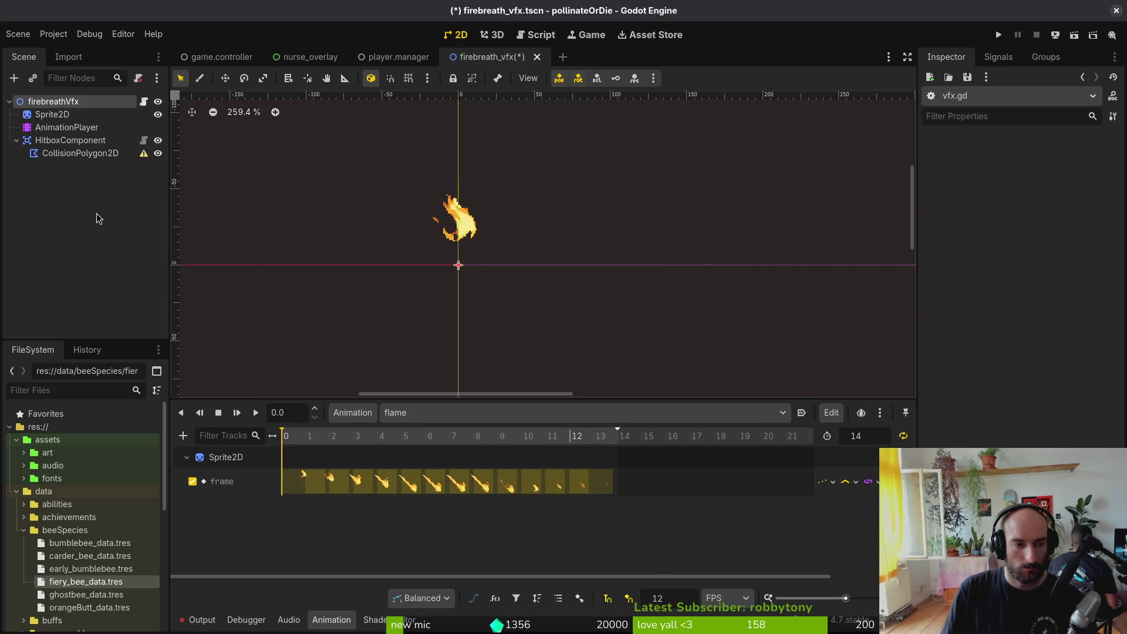
Step: Close the firebreath_vfx, player.manager and nurse_overlay tabs and collapse beeSpecies
{"action": "middle_click", "coordinate": [482, 57]}
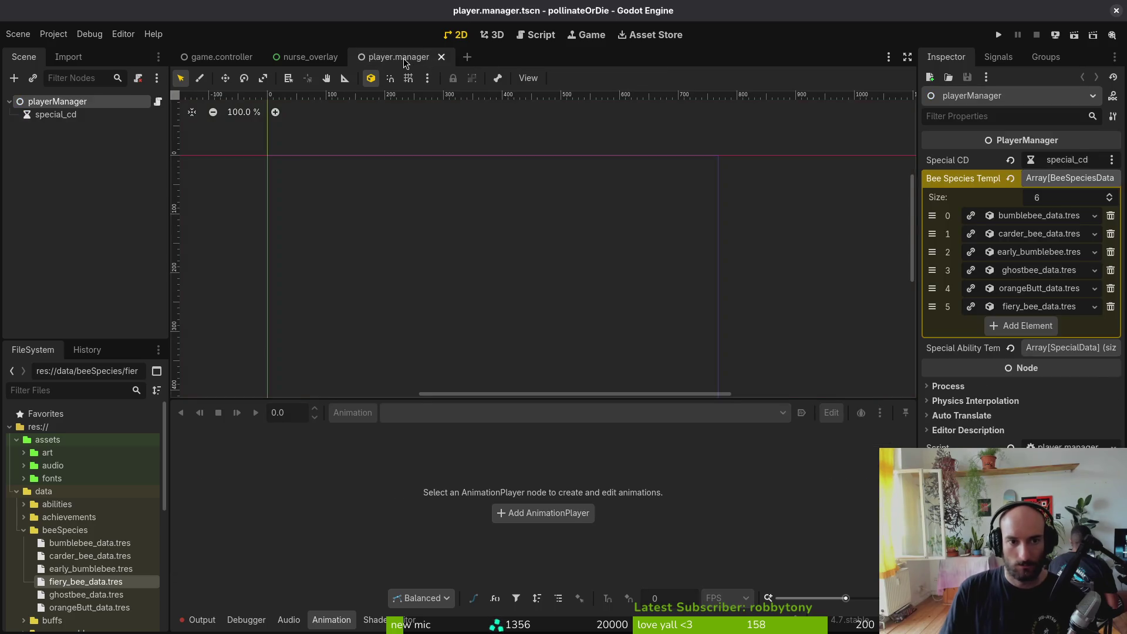
{"action": "left_click", "coordinate": [441, 56]}
{"action": "left_click", "coordinate": [349, 57]}
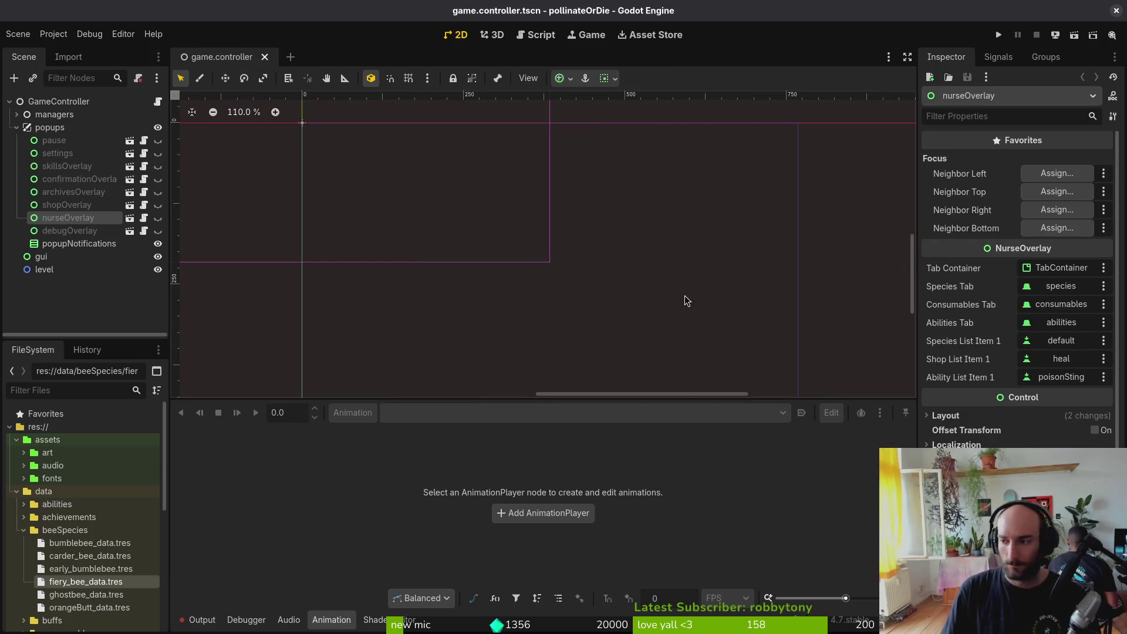
{"action": "left_click", "coordinate": [23, 530]}
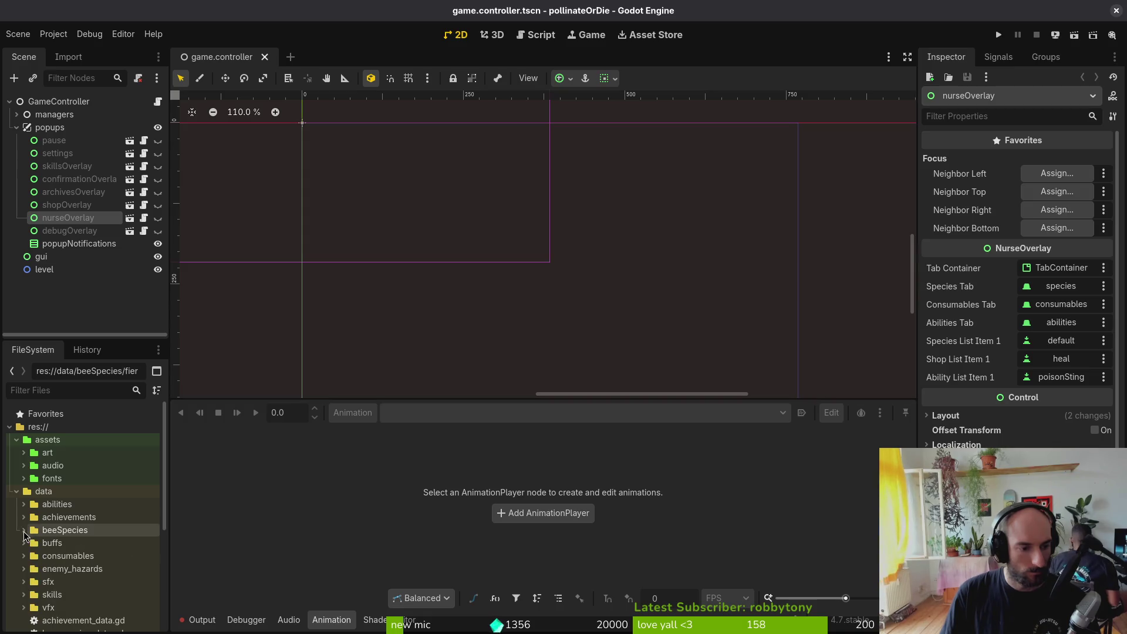
{"action": "scroll", "coordinate": [46, 587], "scroll_direction": "down", "scroll_amount": 1}
{"action": "scroll", "coordinate": [47, 587], "scroll_direction": "down", "scroll_amount": 5}
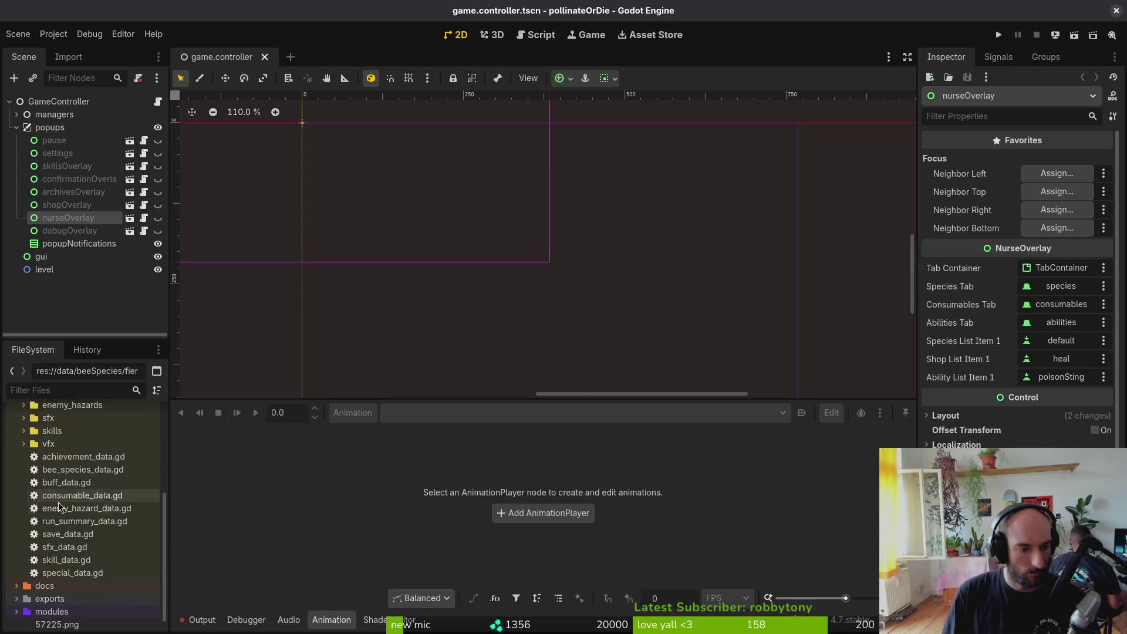
Step: Create a SpecialData resource saved as firebreath_data.tres in data/abilities
{"action": "right_click", "coordinate": [67, 575]}
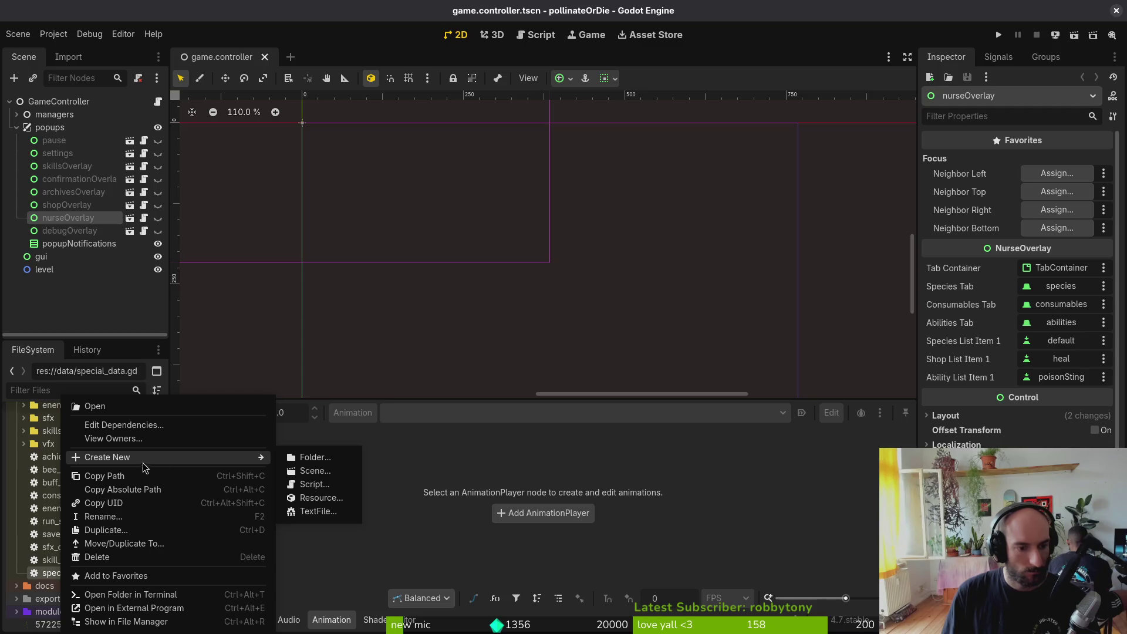
{"action": "mouse_move", "coordinate": [240, 456]}
{"action": "left_click", "coordinate": [306, 502]}
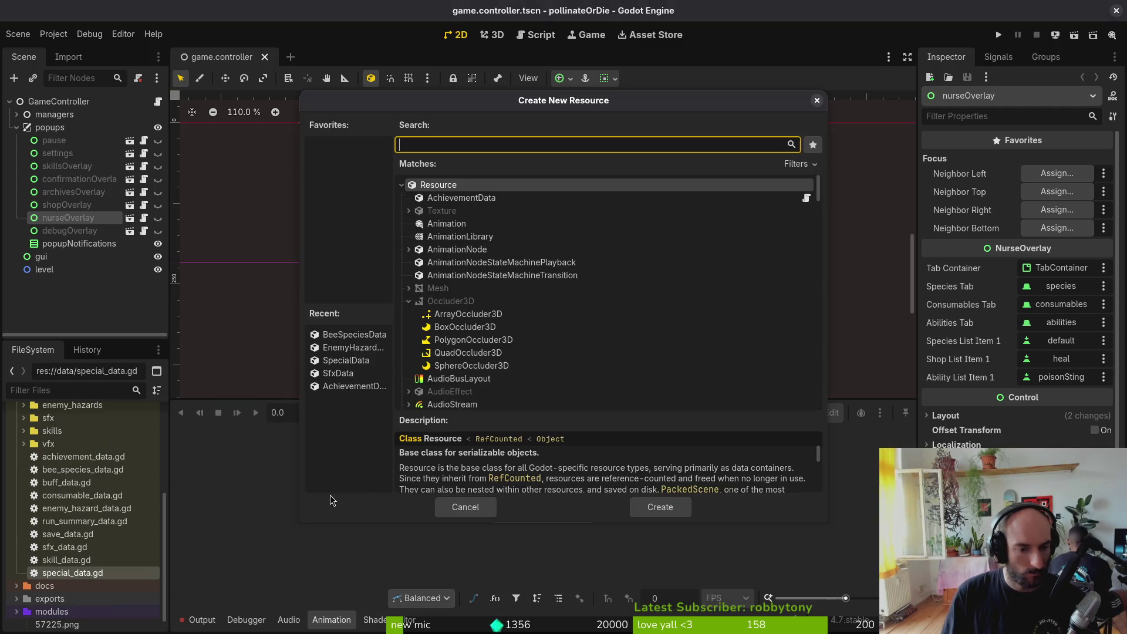
{"action": "type", "text": "speci"}
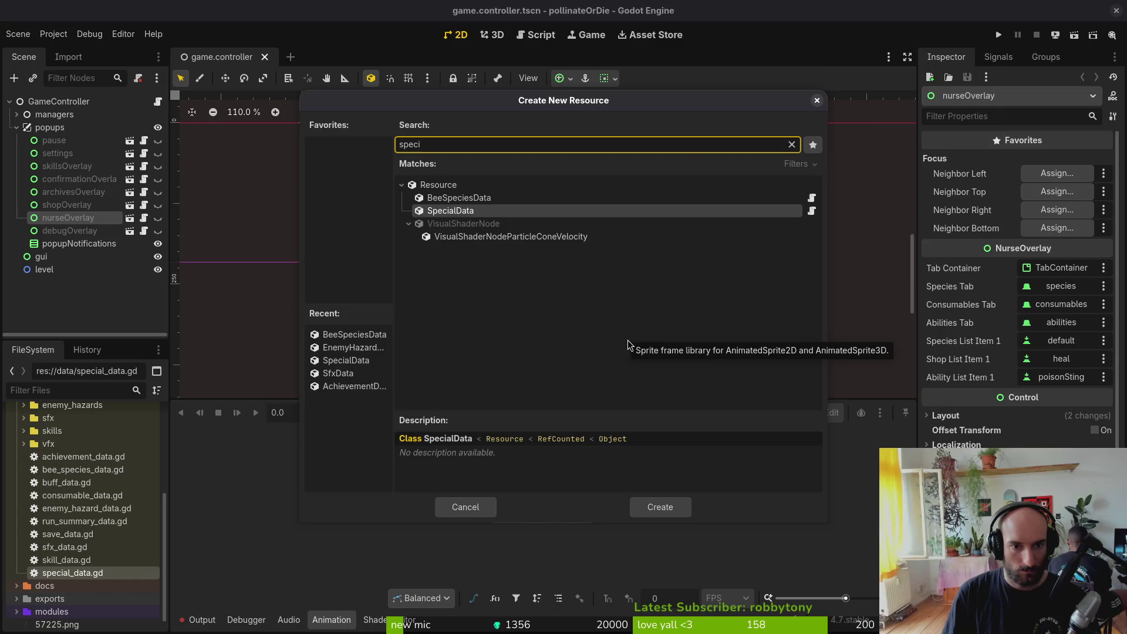
{"action": "key", "text": "Return"}
{"action": "type", "text": "firebreath.tres"}
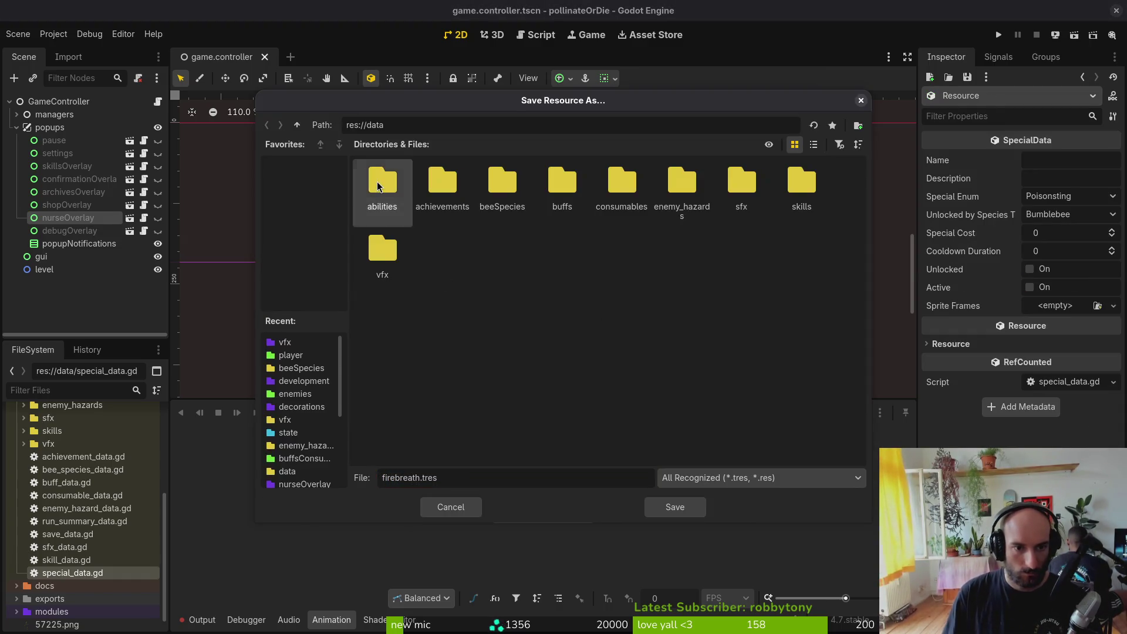
{"action": "double_click", "coordinate": [382, 185]}
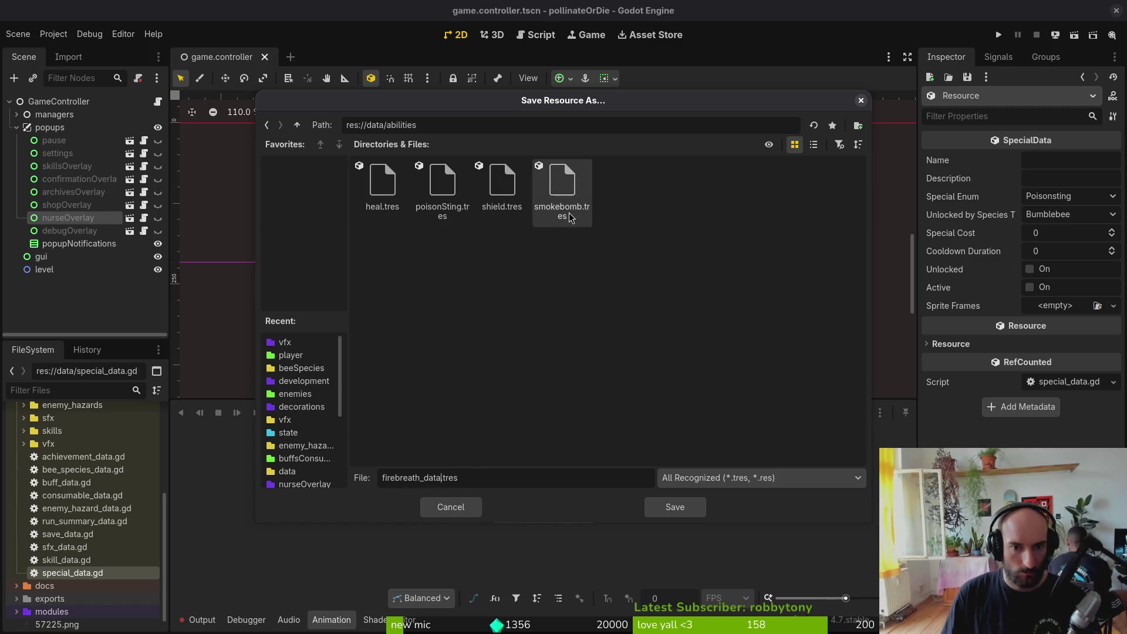
{"action": "left_click", "coordinate": [675, 507]}
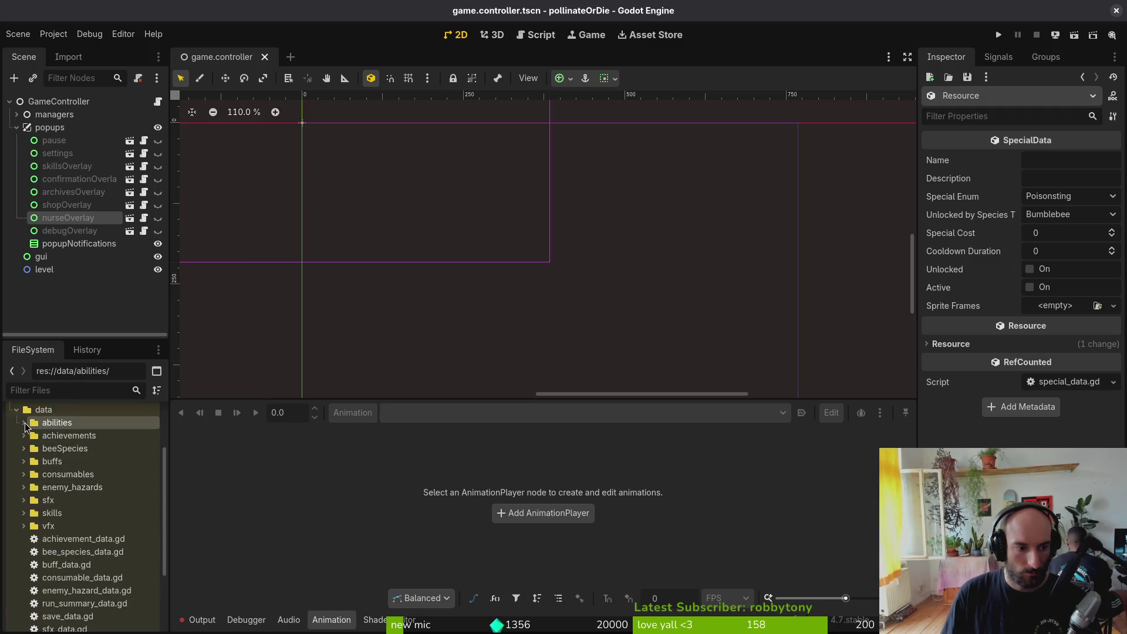
Step: Expand the abilities folder and rename heal.tres to heal_data.tres
{"action": "left_click", "coordinate": [25, 423]}
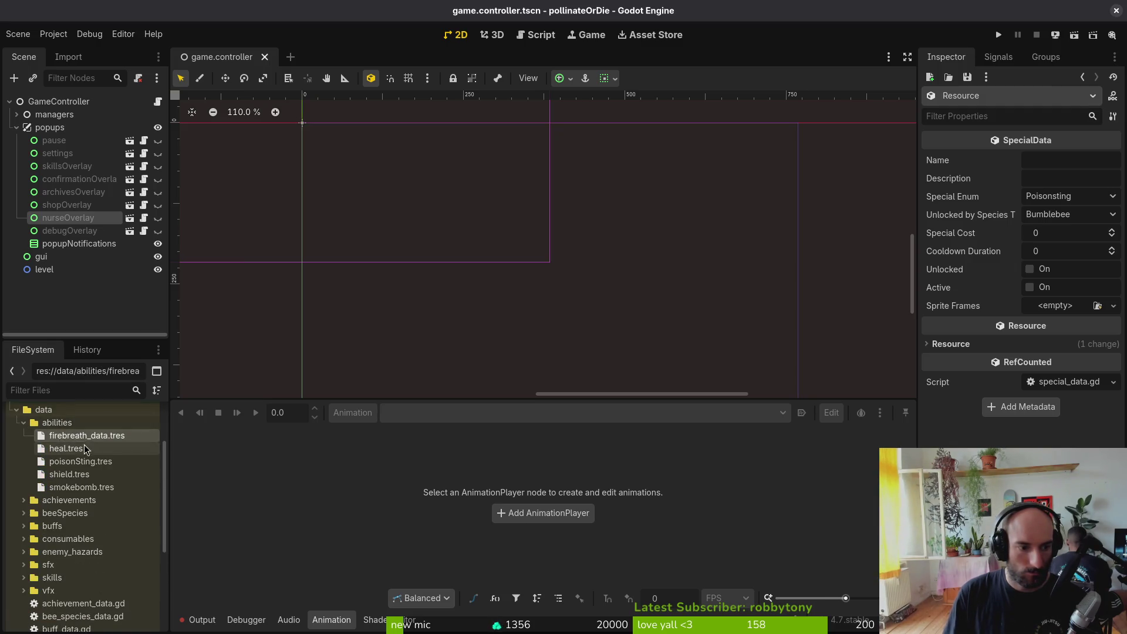
{"action": "left_click", "coordinate": [85, 449]}
{"action": "right_click", "coordinate": [65, 449]}
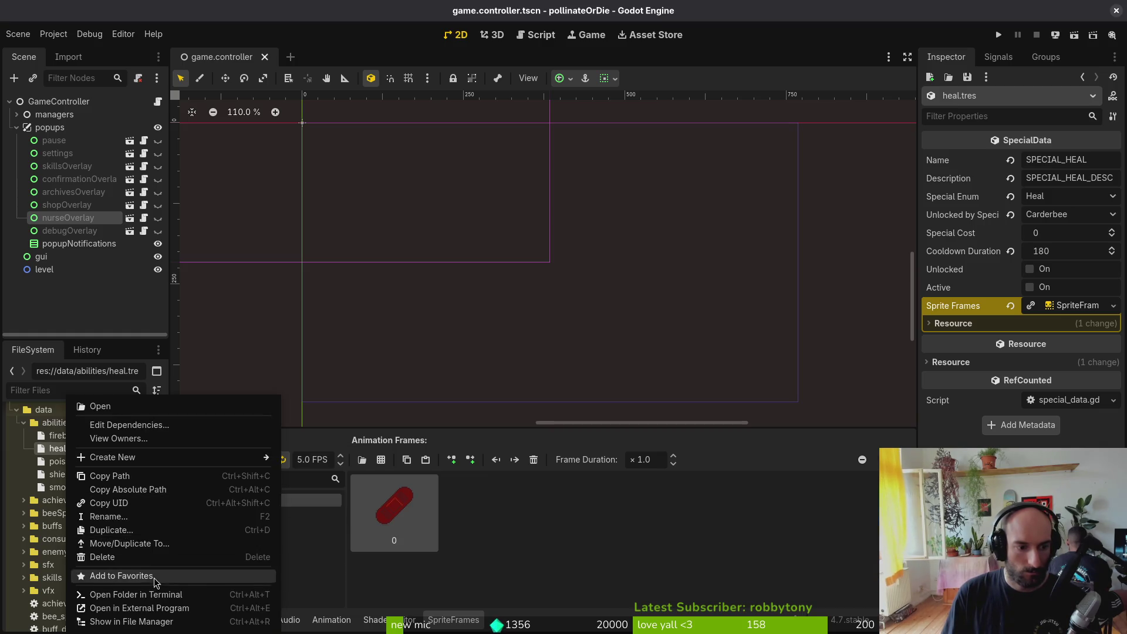
{"action": "left_click", "coordinate": [109, 516]}
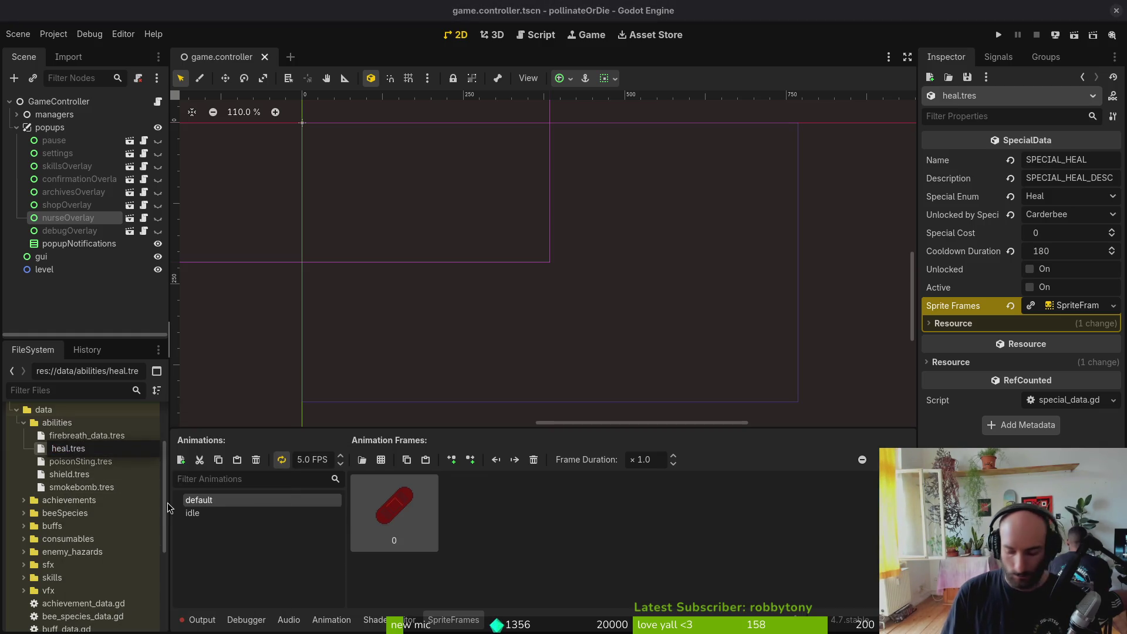
{"action": "type", "text": "ata"}
{"action": "key", "text": "Return"}
Step: Rename the poisonSting ability file to poison_sting_data.tres
{"action": "left_click", "coordinate": [80, 462]}
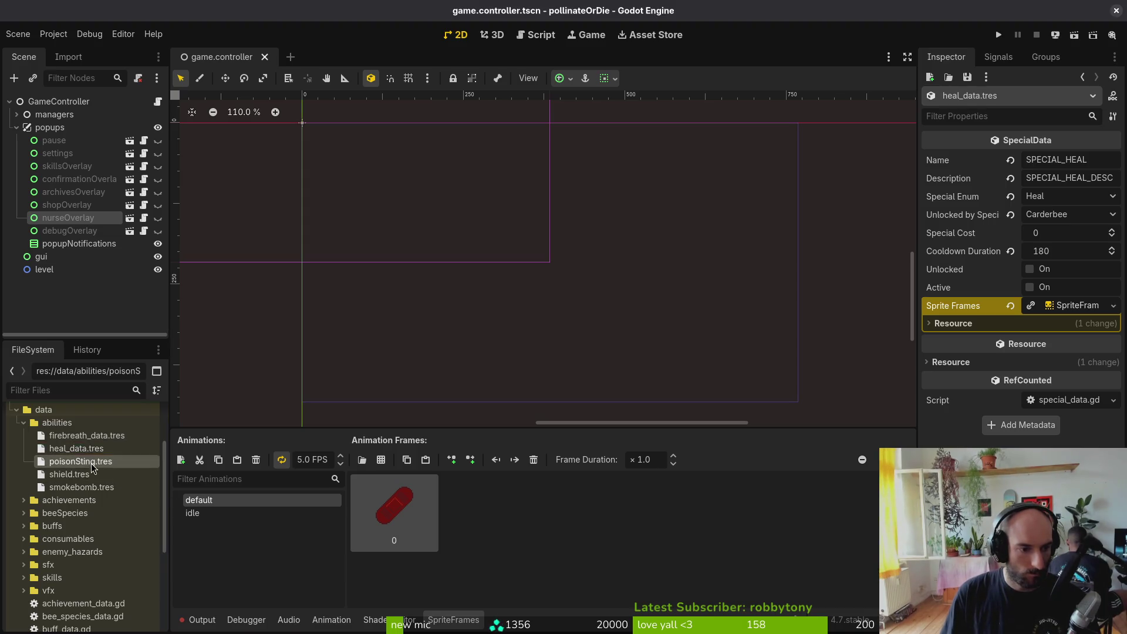
{"action": "right_click", "coordinate": [80, 462]}
{"action": "left_click", "coordinate": [146, 516]}
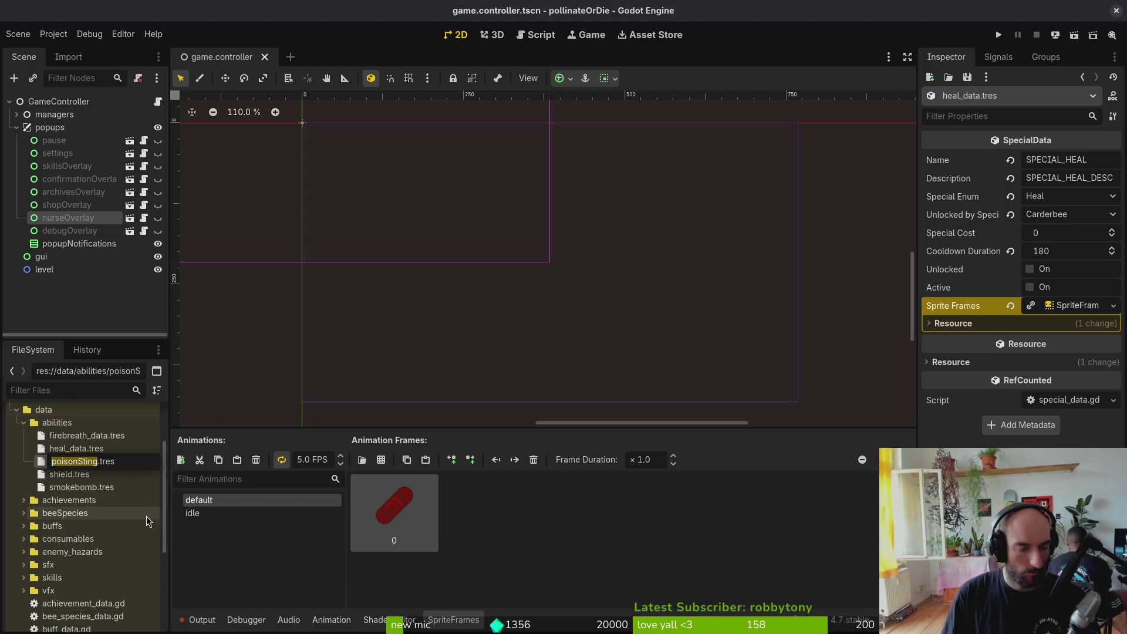
{"action": "type", "text": "_data"}
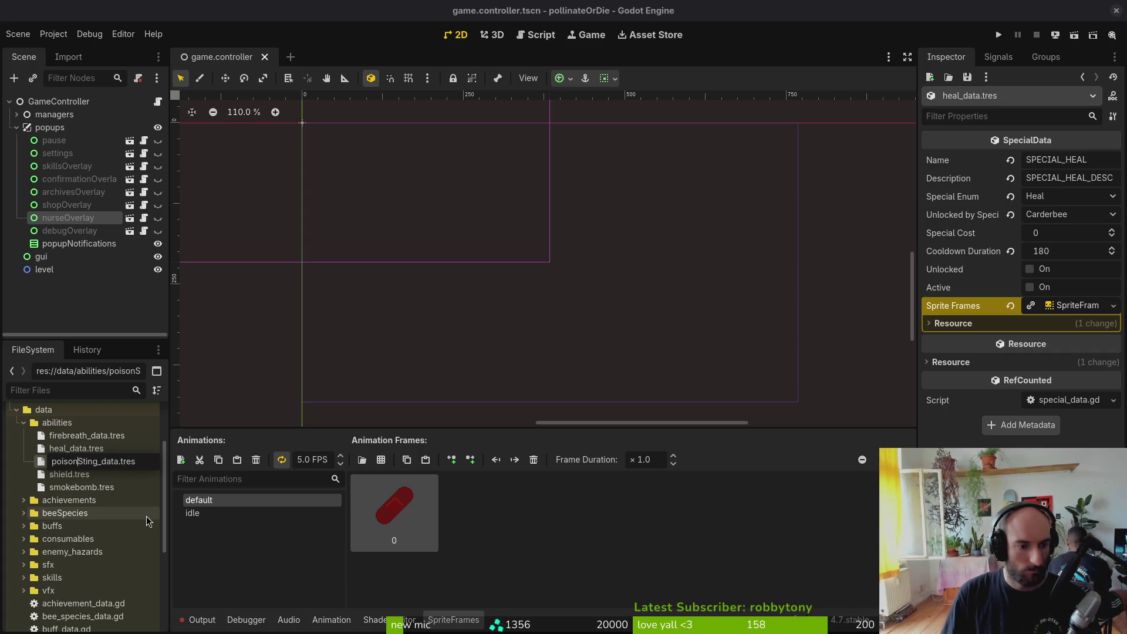
{"action": "key", "text": "Left"}
{"action": "key", "text": "Left"}
{"action": "key", "text": "Left"}
{"action": "key", "text": "BackSpace"}
{"action": "type", "text": "_s"}
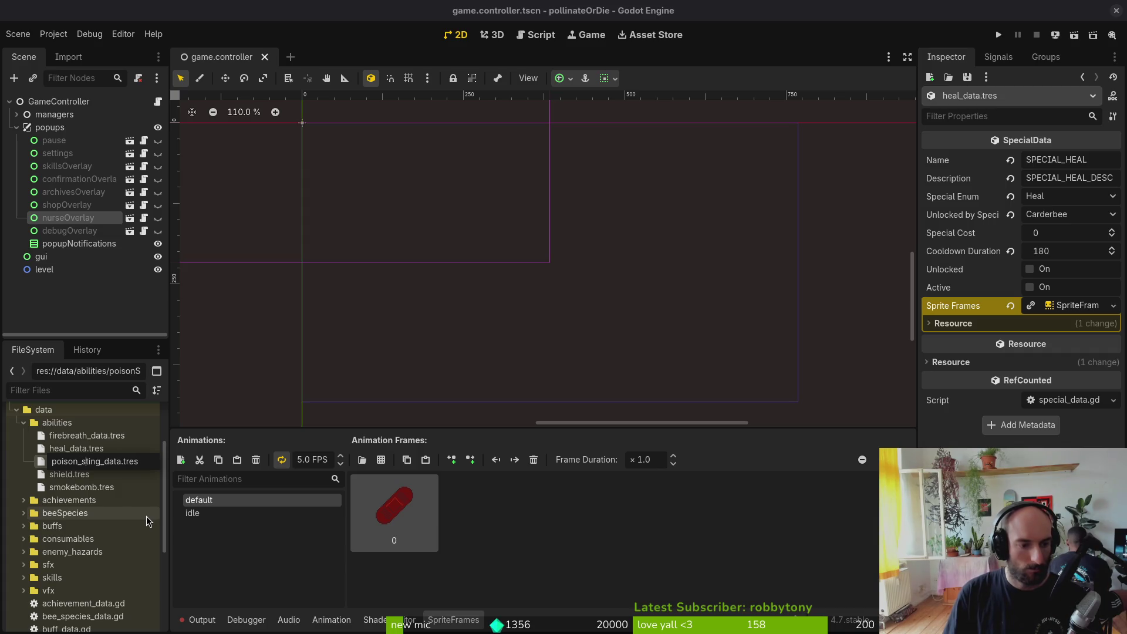
{"action": "key", "text": "Return"}
Step: Rename the shield and smokebomb files to shield_data.tres and smokebomb_data.tres
{"action": "left_click", "coordinate": [83, 474]}
{"action": "key", "text": "F2"}
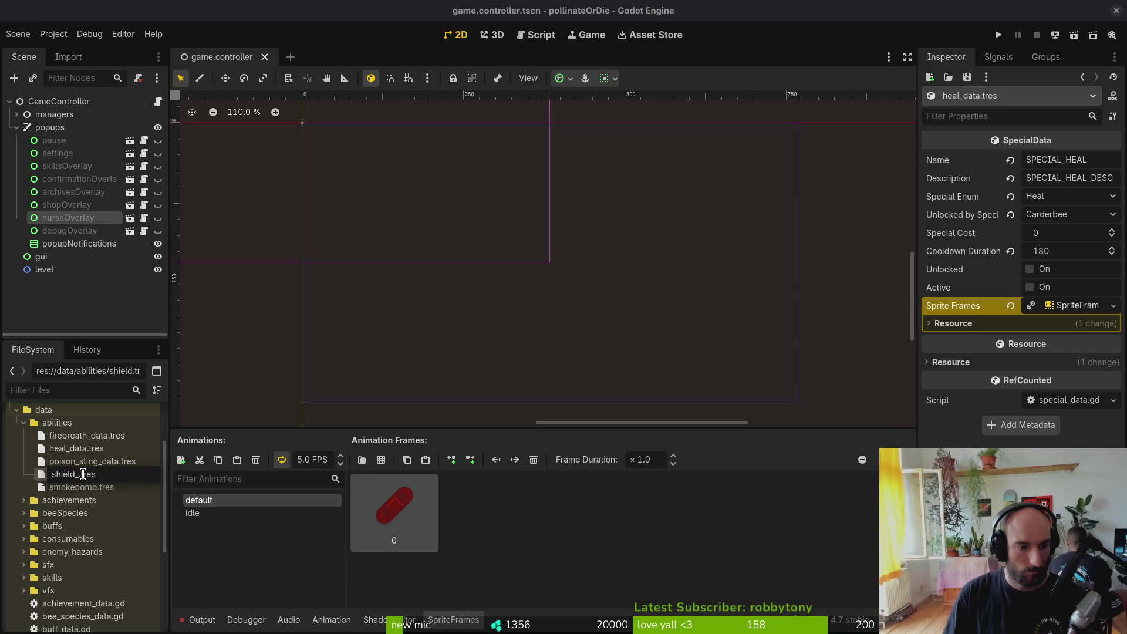
{"action": "type", "text": "_data"}
{"action": "key", "text": "Return"}
{"action": "key", "text": "Down"}
{"action": "key", "text": "F2"}
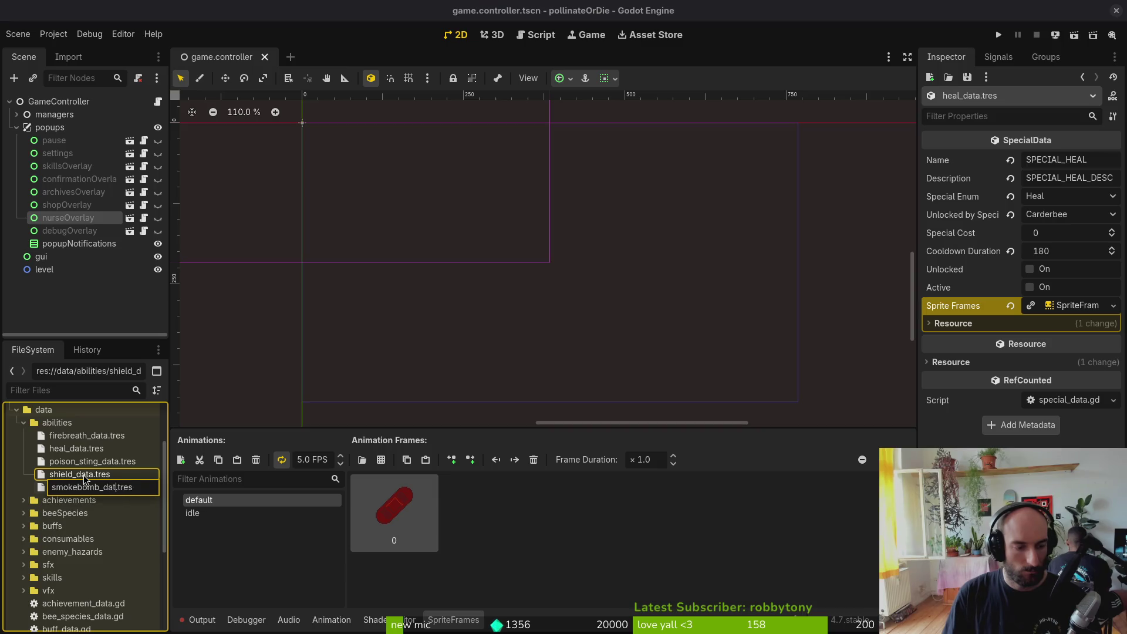
{"action": "type", "text": "a"}
{"action": "key", "text": "Return"}
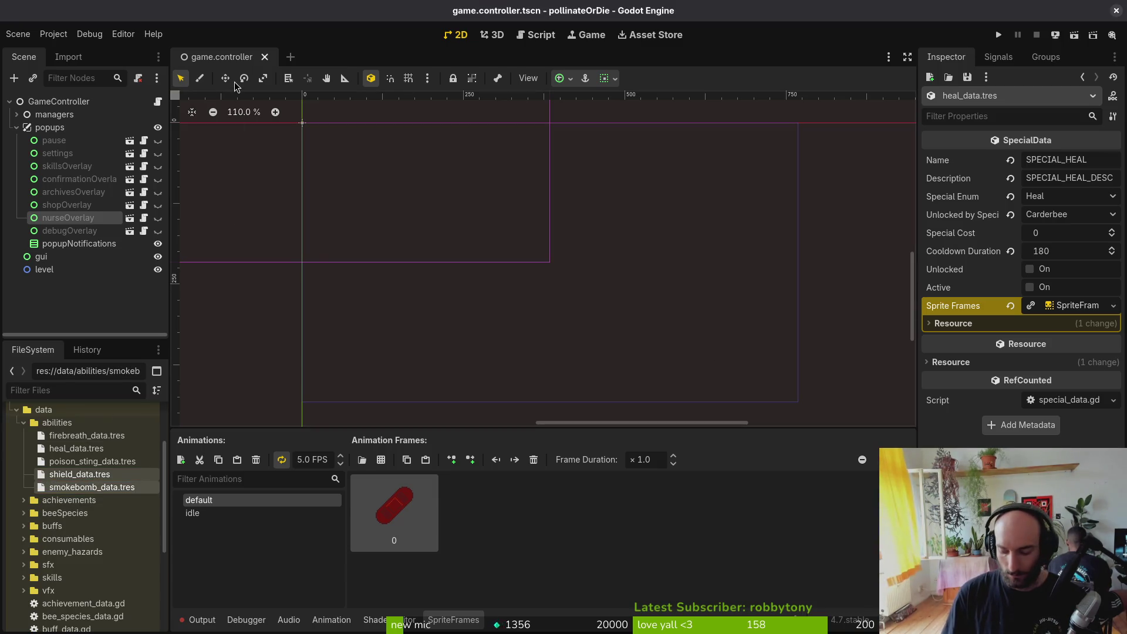
{"action": "key", "text": "ctrl+shift+o"}
Step: Open the player manager scene and select firebreath_data.tres under Special Ability Templates
{"action": "type", "text": "playerman"}
{"action": "key", "text": "Return"}
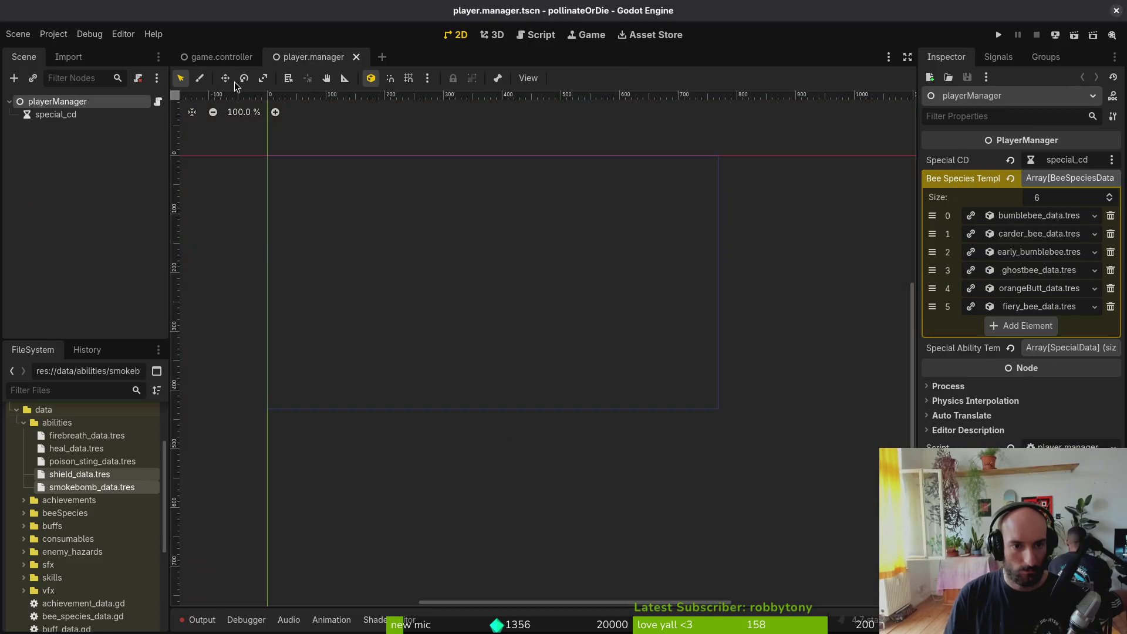
{"action": "left_click", "coordinate": [1060, 185]}
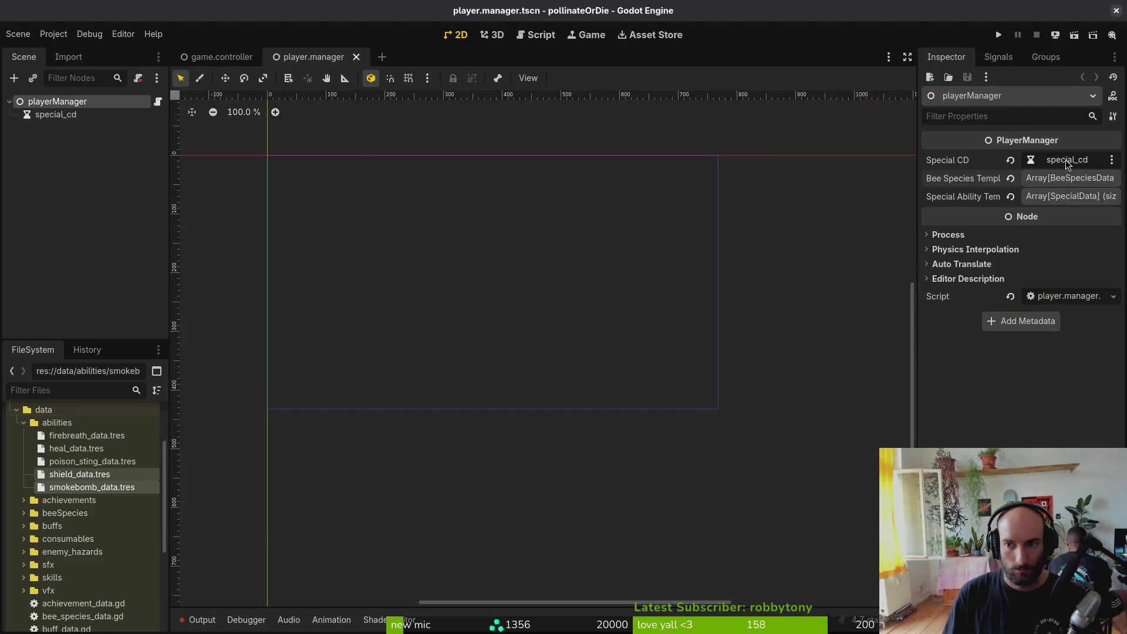
{"action": "left_click", "coordinate": [1060, 197]}
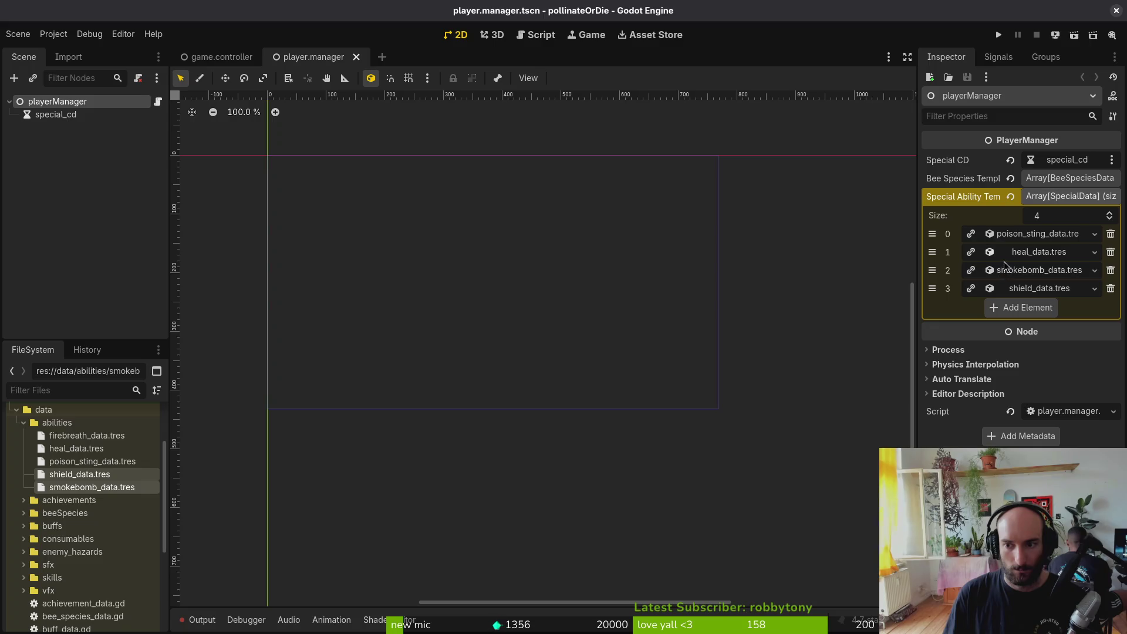
{"action": "left_click", "coordinate": [87, 436]}
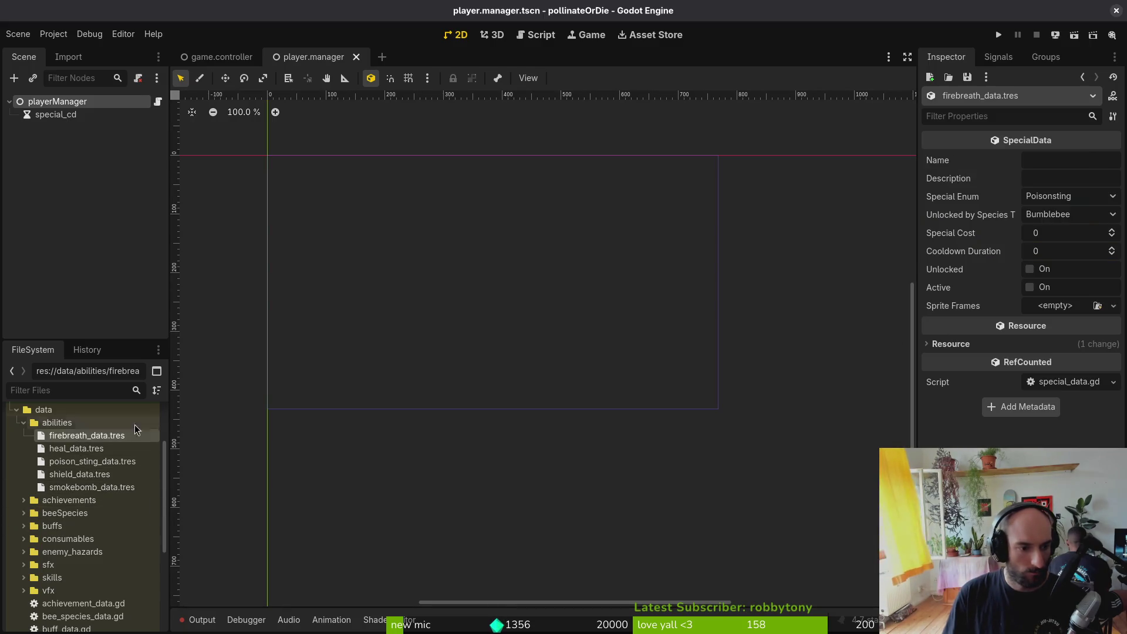
Step: Set the firebreath ability's Name to SPECIAL_FIREBREATH and Description to SPECIAL_FIREBREATH_DESC
{"action": "left_click", "coordinate": [1065, 157]}
{"action": "type", "text": "Fi"}
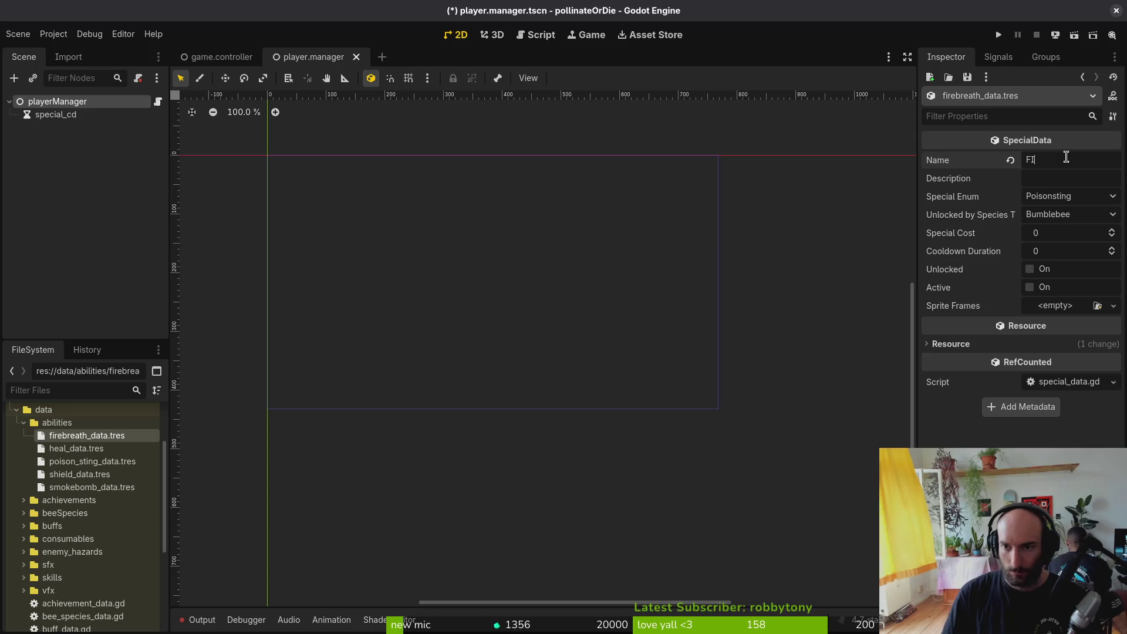
{"action": "left_click", "coordinate": [77, 448]}
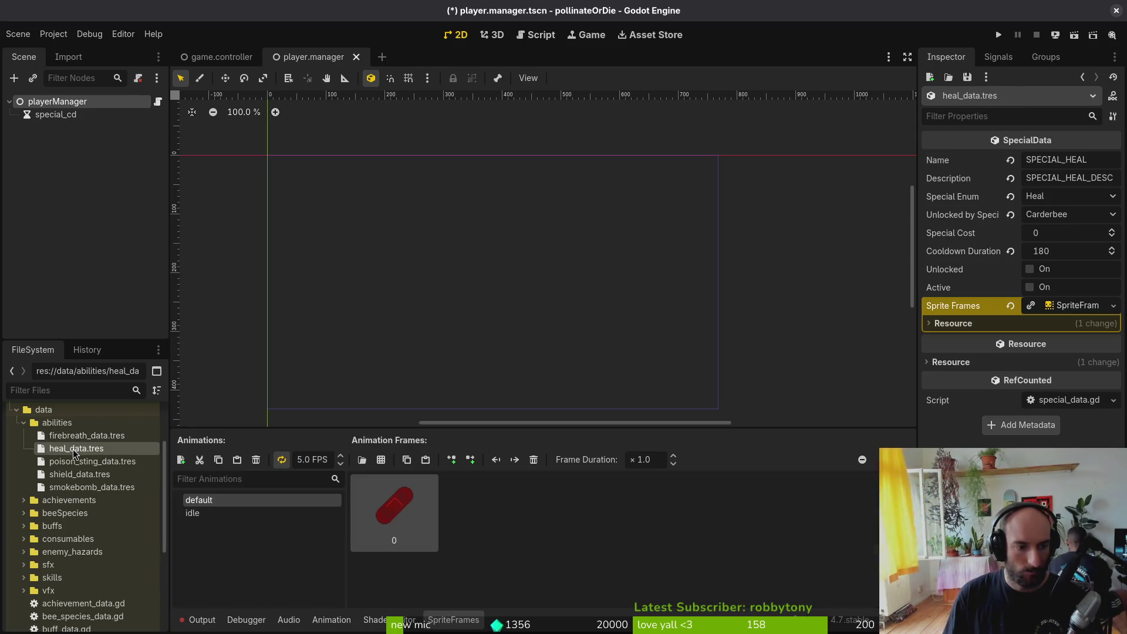
{"action": "left_click", "coordinate": [87, 435]}
{"action": "left_click", "coordinate": [1078, 161]}
{"action": "type", "text": "FIREBREATH"}
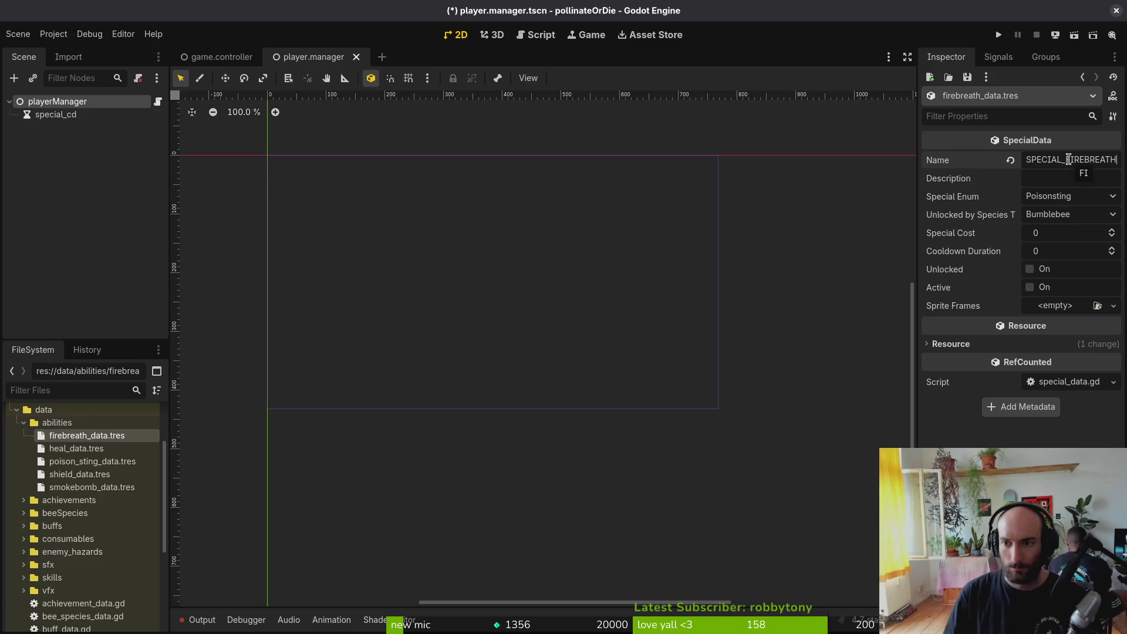
{"action": "double_click", "coordinate": [1068, 160]}
{"action": "key", "text": "Tab"}
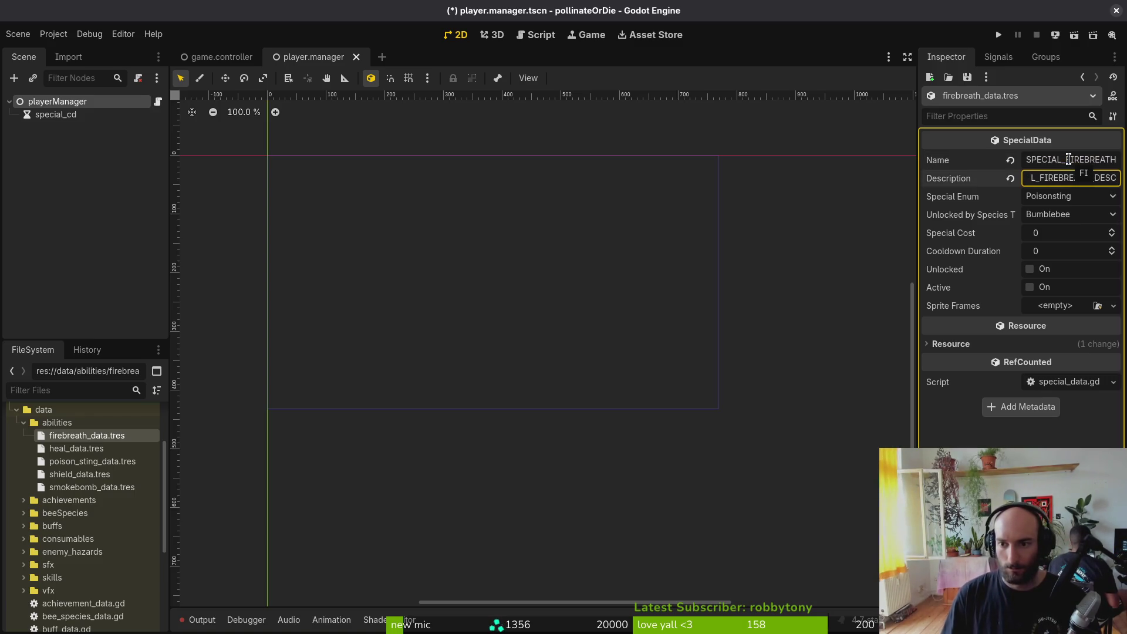
Step: Leave the special ability type at Poisonsting and save the scene
{"action": "left_click", "coordinate": [1095, 202]}
{"action": "left_click", "coordinate": [669, 314]}
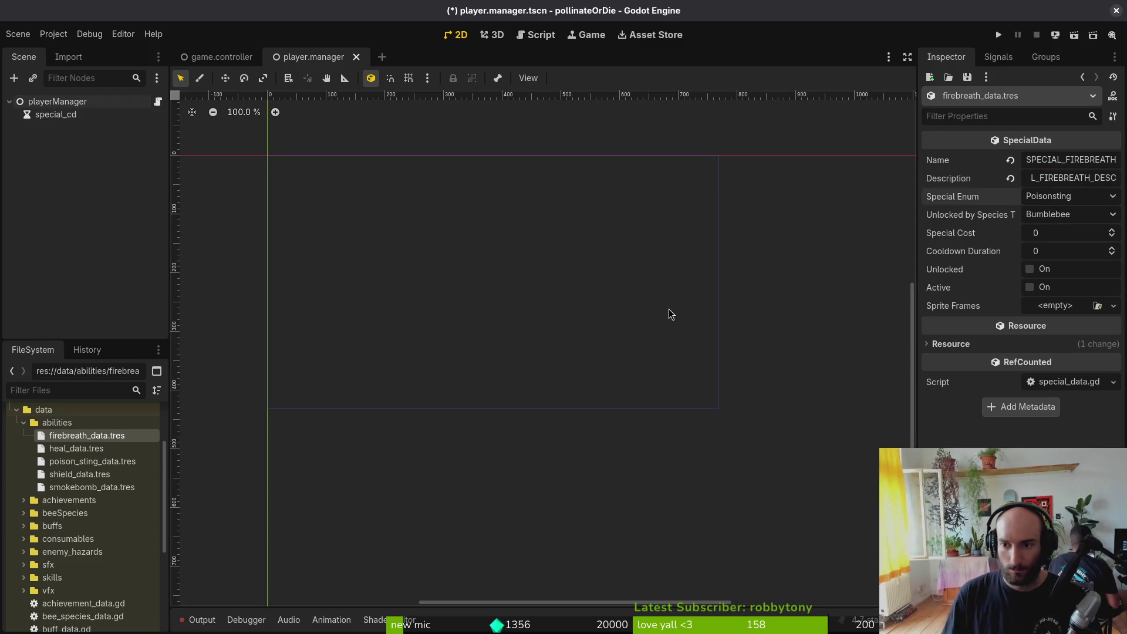
{"action": "key", "text": "ctrl+s"}
Step: In a new terminal, change into the pollinate-or-die project and launch nvim
{"action": "key", "text": "super"}
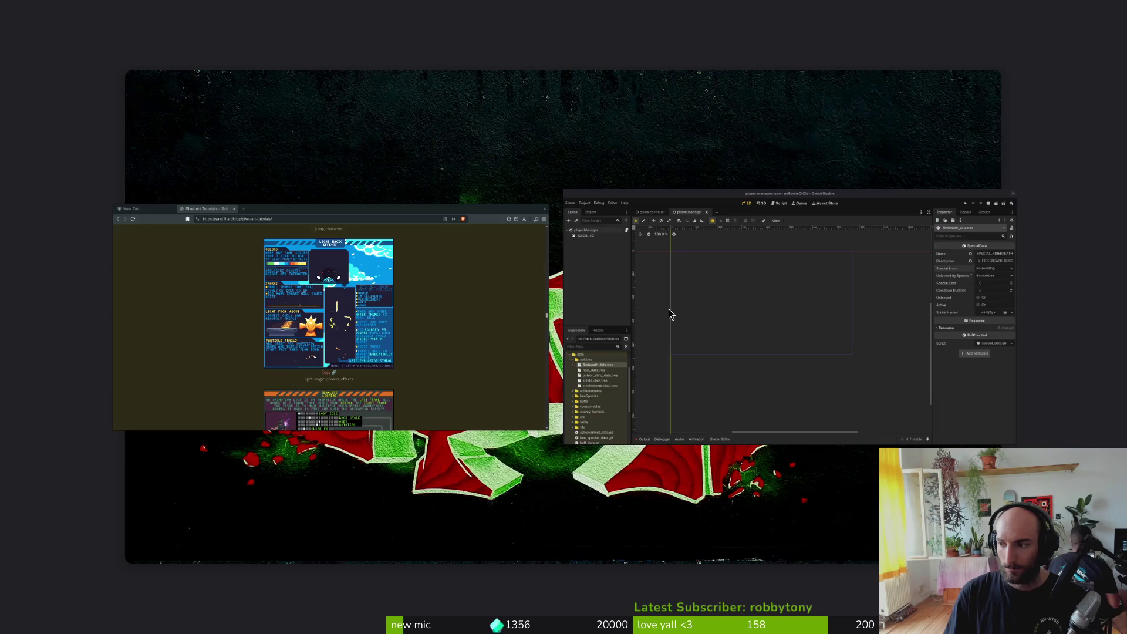
{"action": "left_click", "coordinate": [668, 309]}
{"action": "key", "text": "ctrl+alt+t"}
{"action": "type", "text": "cd gamedev/po"}
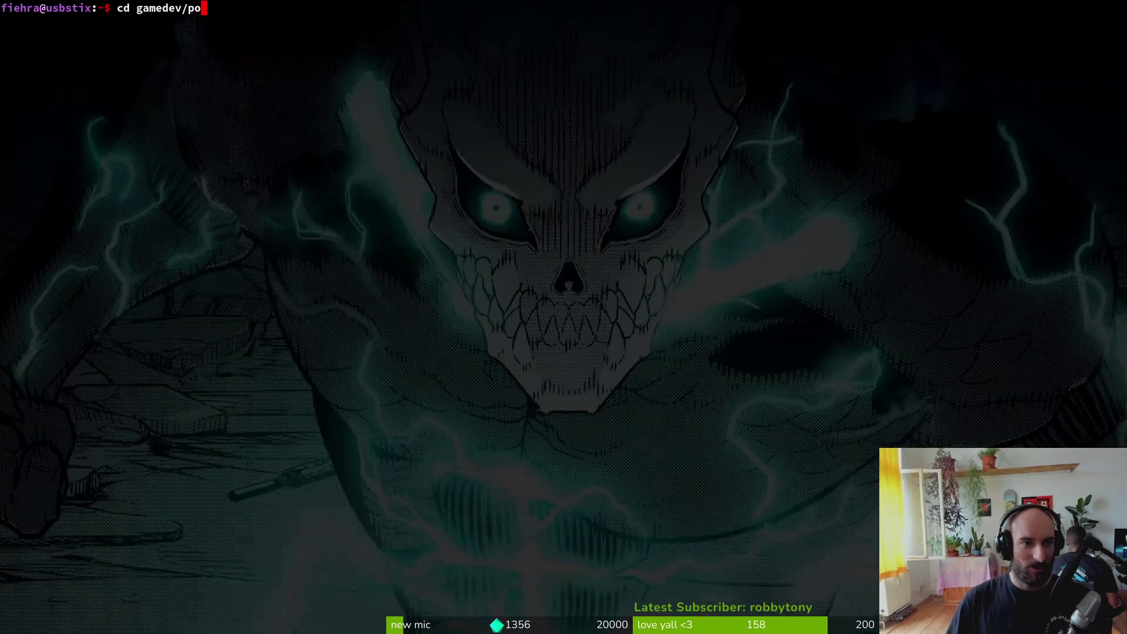
{"action": "key", "text": "Tab"}
{"action": "key", "text": "Return"}
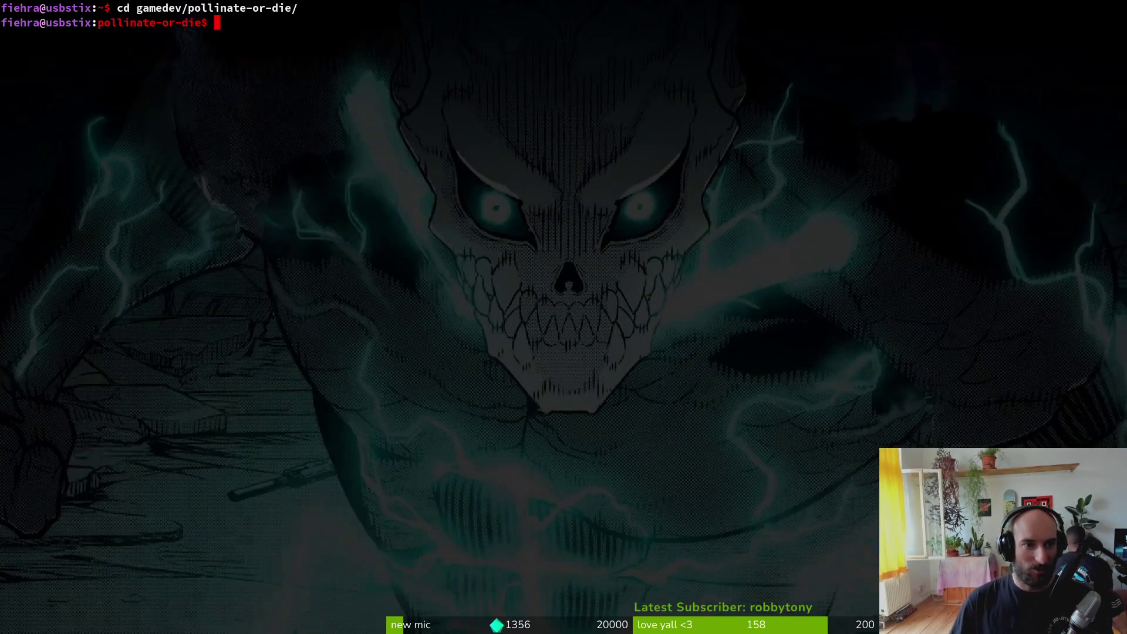
{"action": "type", "text": "nvim ."}
{"action": "key", "text": "Return"}
{"action": "key", "text": "space"}
Step: Open special_data.gd, then enum.helper.gd, with the fuzzy file finder
{"action": "key", "text": "f"}
{"action": "key", "text": "f"}
{"action": "type", "text": "enh"}
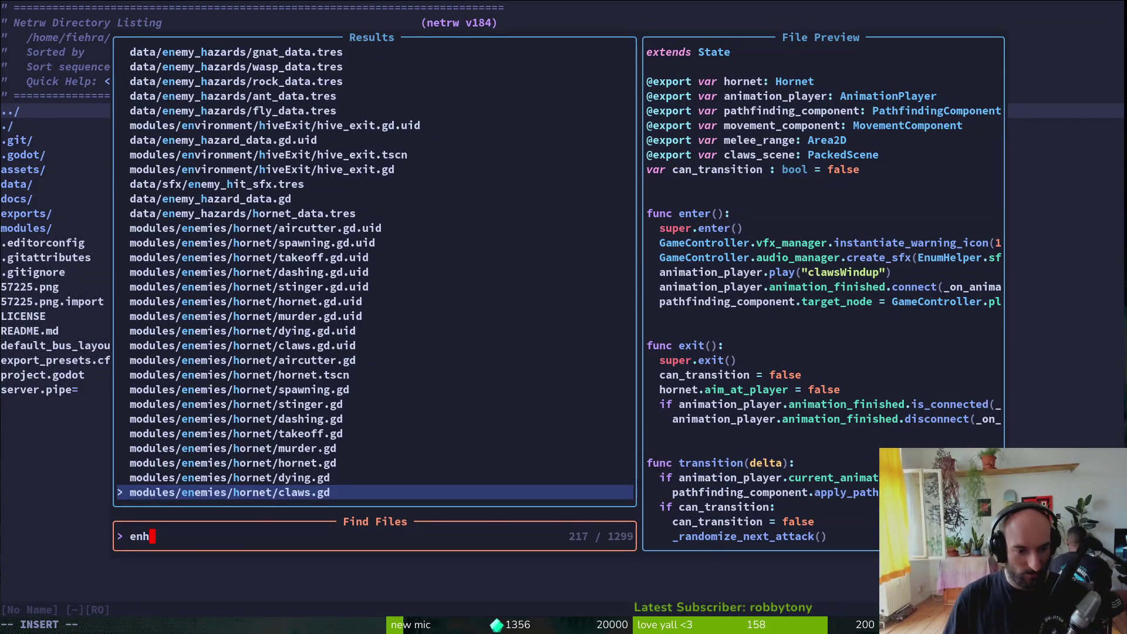
{"action": "key", "text": "Escape"}
{"action": "key", "text": "space"}
{"action": "key", "text": "f"}
{"action": "key", "text": "f"}
{"action": "type", "text": "spedata"}
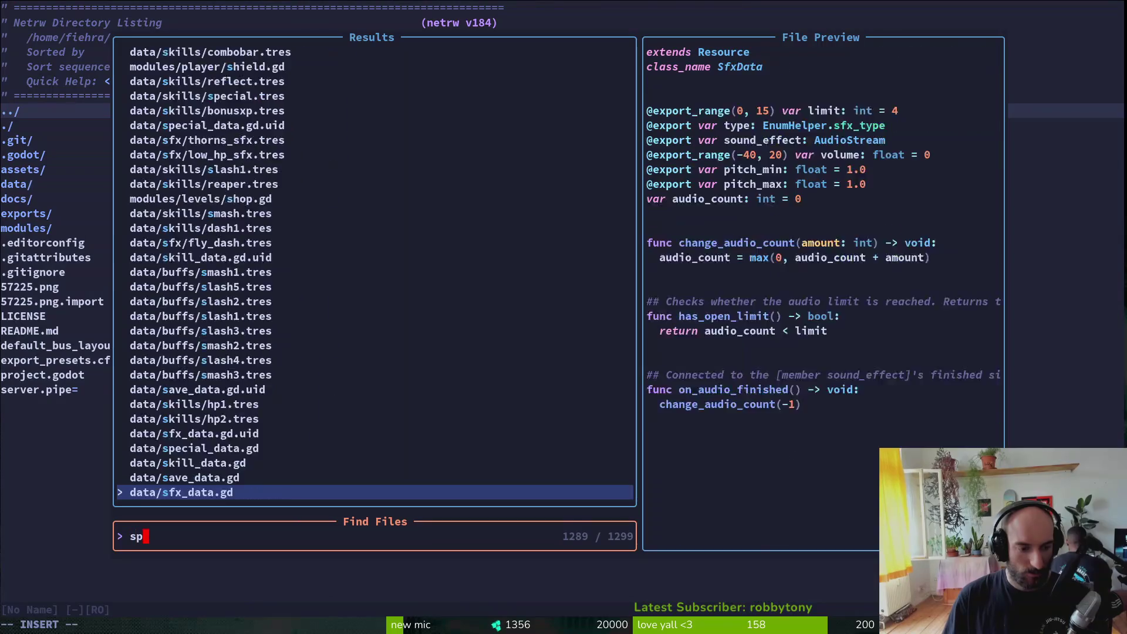
{"action": "key", "text": "Return"}
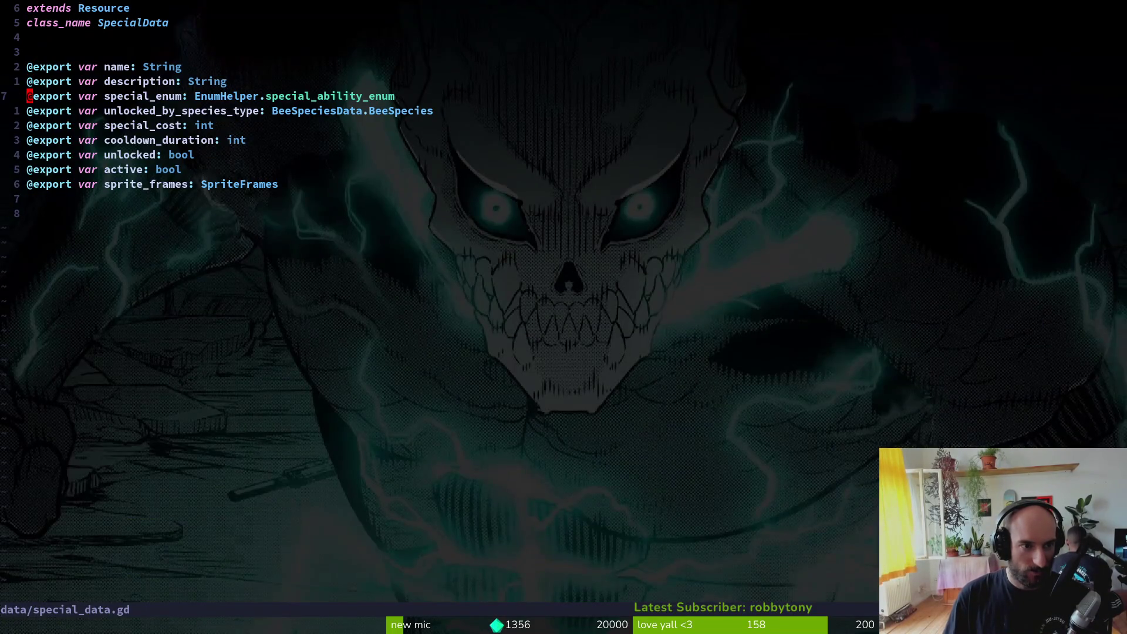
{"action": "key", "text": "space"}
{"action": "key", "text": "f"}
{"action": "key", "text": "f"}
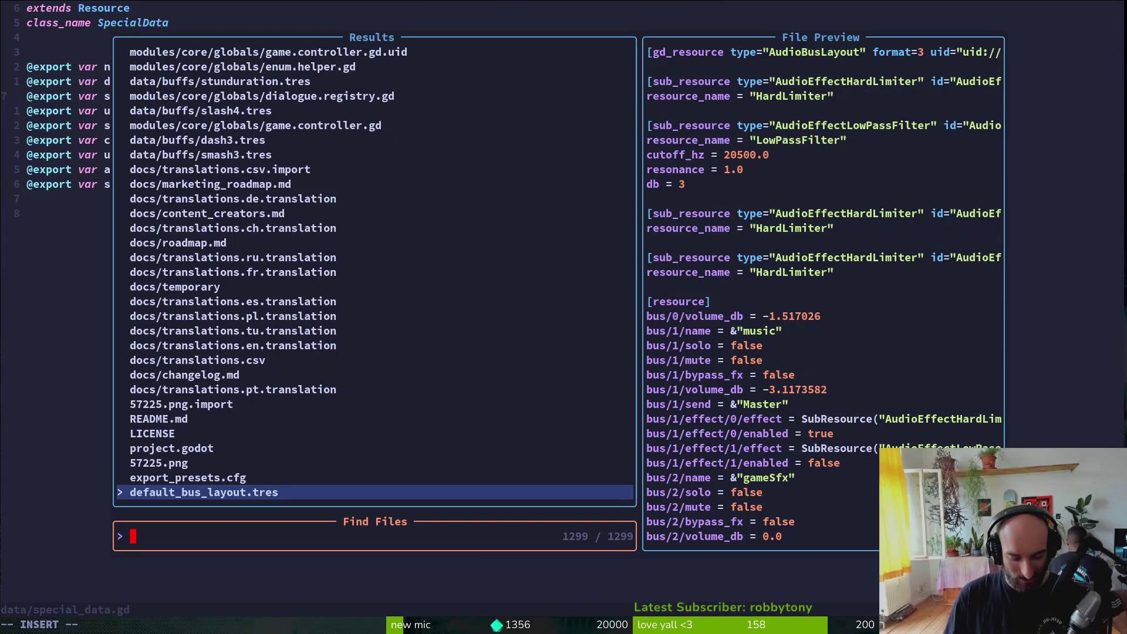
{"action": "type", "text": "enhelp"}
{"action": "key", "text": "Return"}
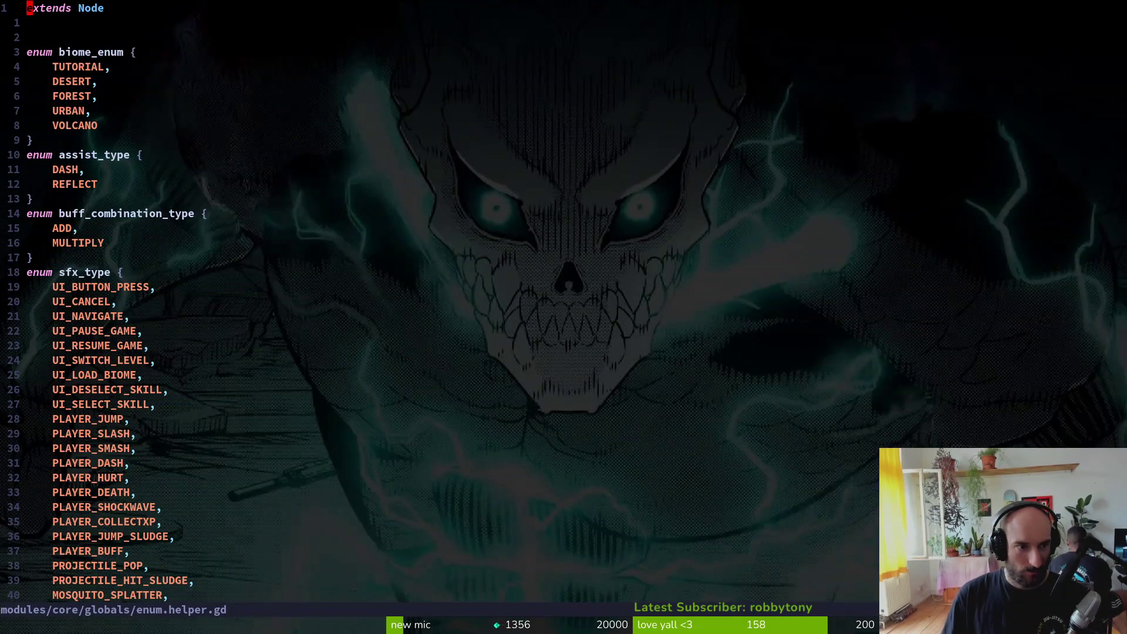
Step: Yank the special_ability_enum block from enum.helper.gd
{"action": "key", "text": "shift+g"}
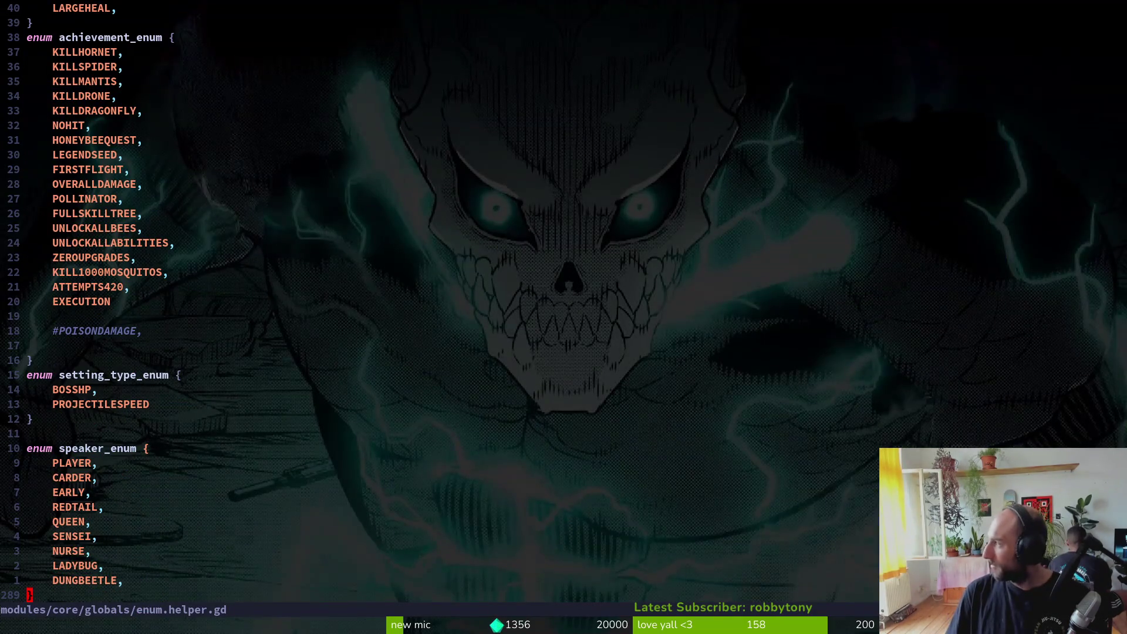
{"action": "key", "text": "ctrl+u"}
{"action": "key", "text": "ctrl+u"}
{"action": "key", "text": "ctrl+u"}
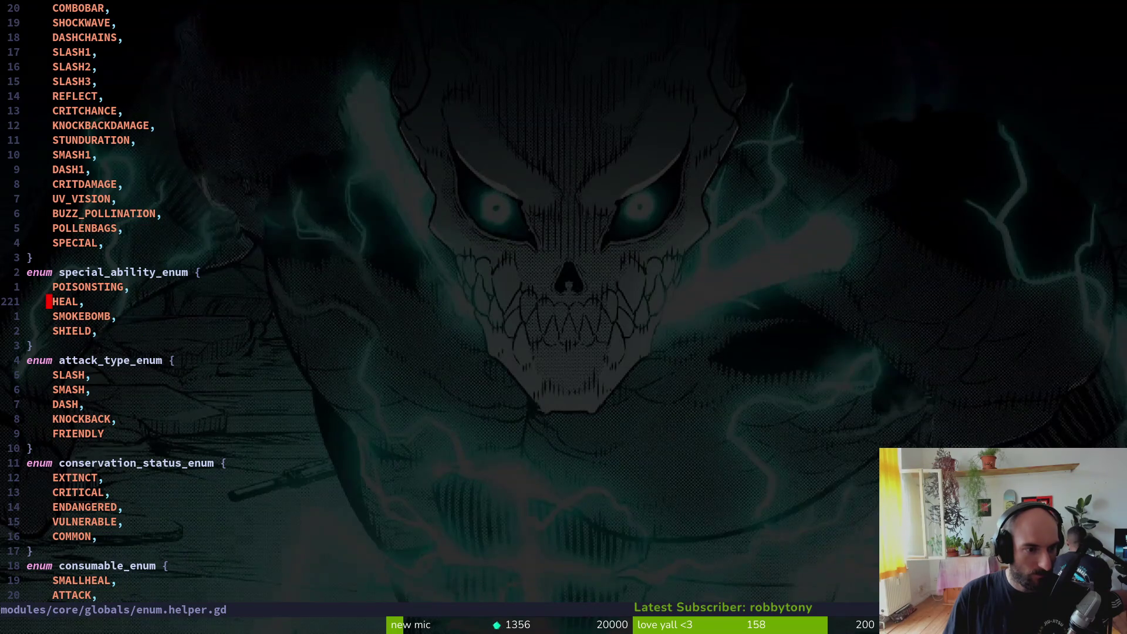
{"action": "key", "text": "k"}
{"action": "key", "text": "k"}
{"action": "key", "text": "shift+v"}
{"action": "key", "text": "j"}
{"action": "key", "text": "j"}
{"action": "key", "text": "y"}
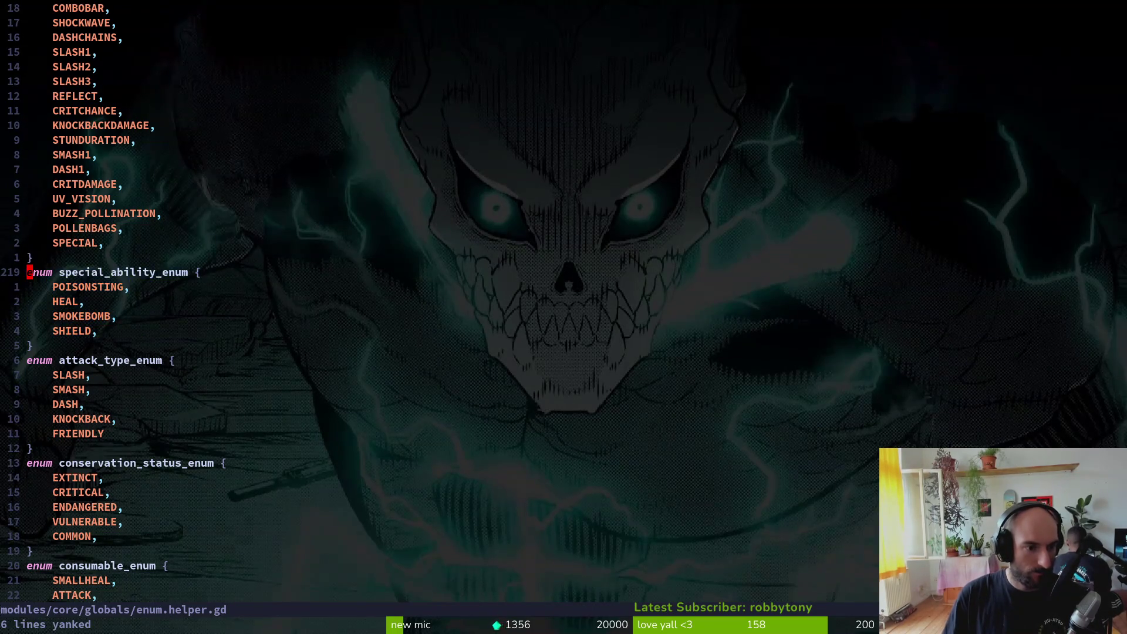
Step: Paste the special_ability_enum below the exports in special_data.gd, with a blank line above it
{"action": "key", "text": "ctrl+o"}
{"action": "key", "text": "j"}
{"action": "key", "text": "j"}
{"action": "key", "text": "j"}
{"action": "key", "text": "j"}
{"action": "key", "text": "j"}
{"action": "key", "text": "p"}
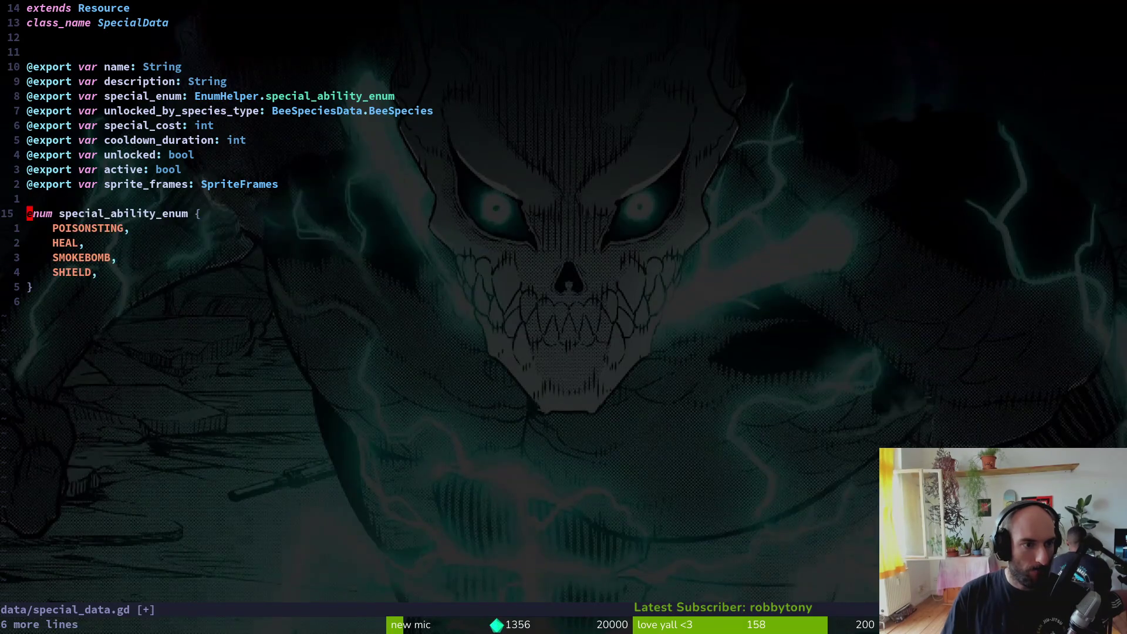
{"action": "key", "text": "O"}
{"action": "key", "text": "Escape"}
{"action": "key", "text": "j"}
{"action": "key", "text": "w"}
{"action": "key", "text": "j"}
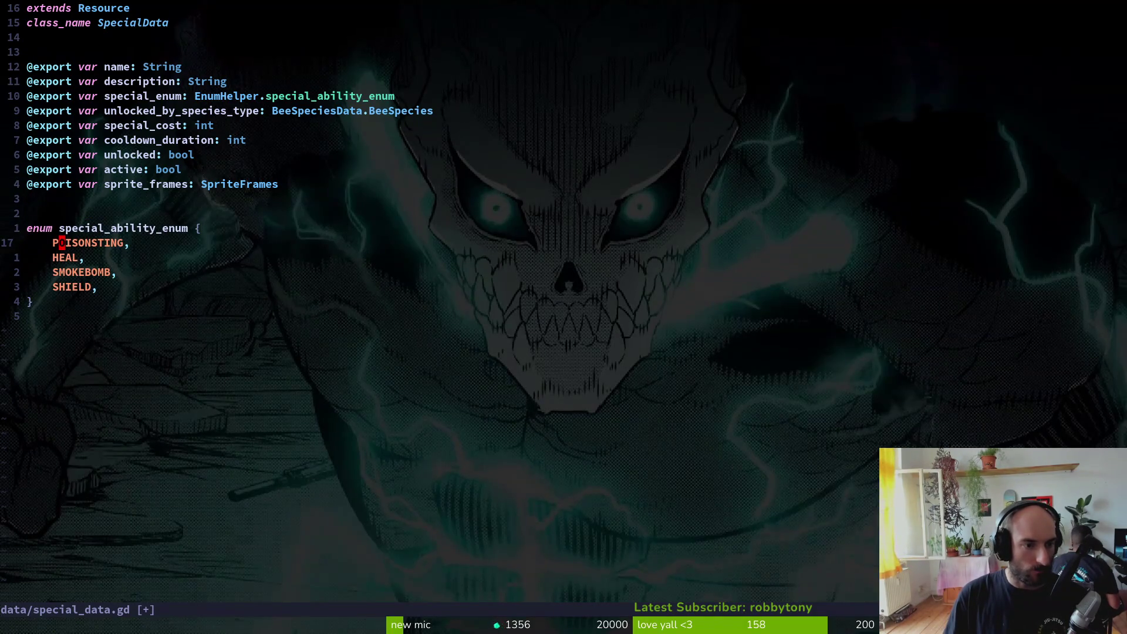
Step: Open bee_species_data.gd in a vertical split beside special_data.gd
{"action": "key", "text": "space"}
{"action": "key", "text": "f"}
{"action": "key", "text": "f"}
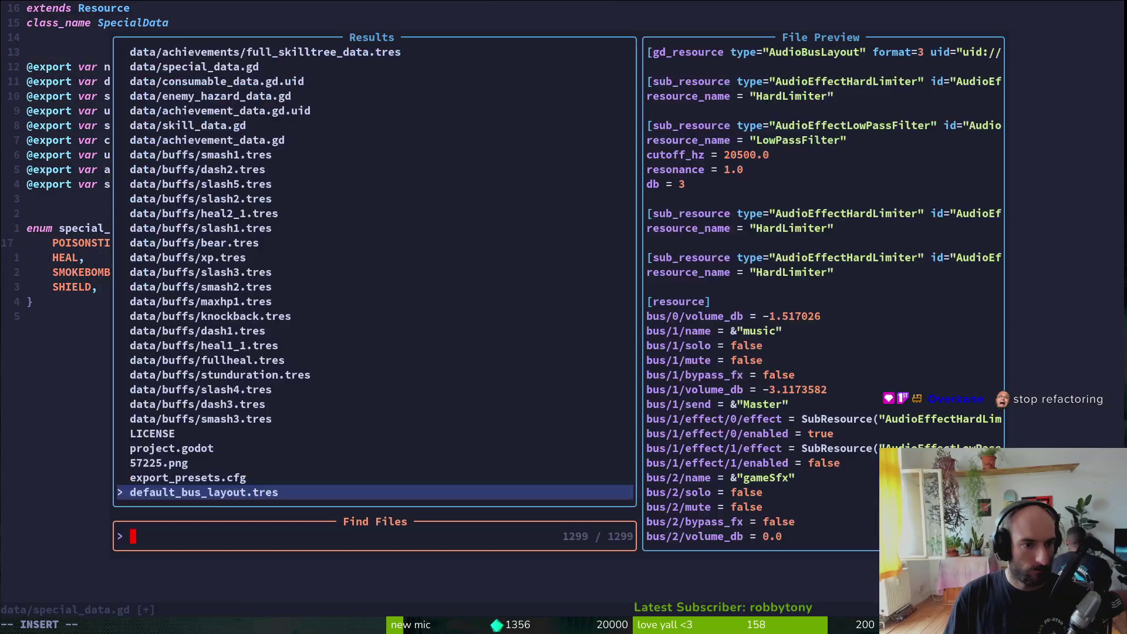
{"action": "type", "text": "beed"}
{"action": "key", "text": "ctrl+v"}
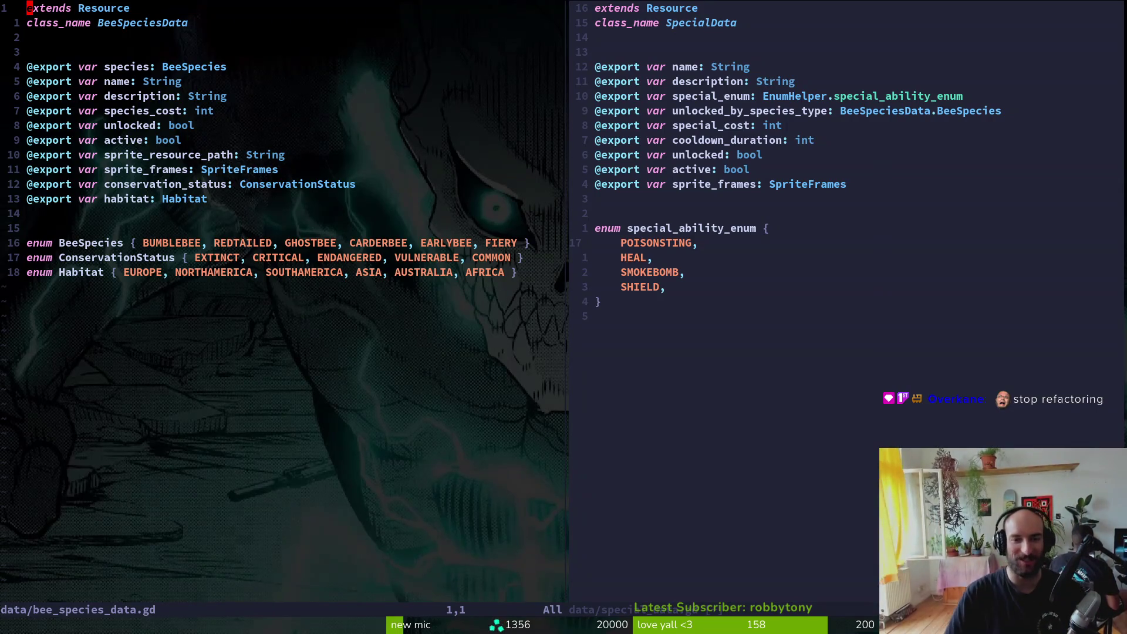
Step: Save bee_species_data.gd and move to the special_data.gd split
{"action": "type", "text": ":w"}
{"action": "key", "text": "Return"}
{"action": "key", "text": "ctrl+w"}
{"action": "key", "text": "l"}
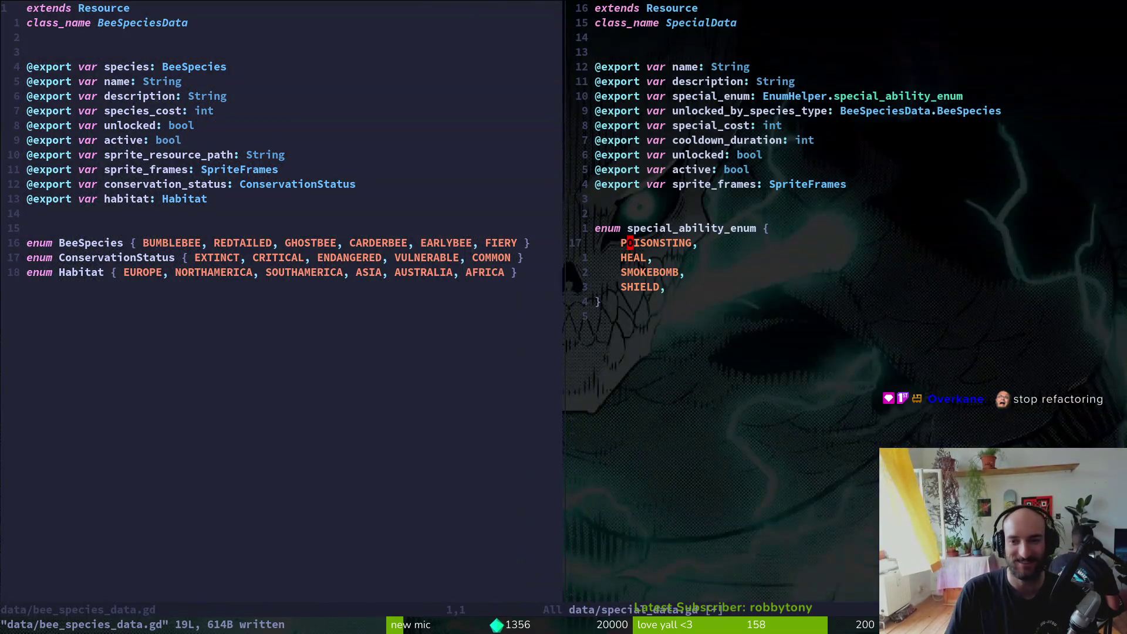
Step: Remove the EnumHelper prefix from the special_enum export type and save
{"action": "key", "text": "1"}
{"action": "key", "text": "0"}
{"action": "key", "text": "k"}
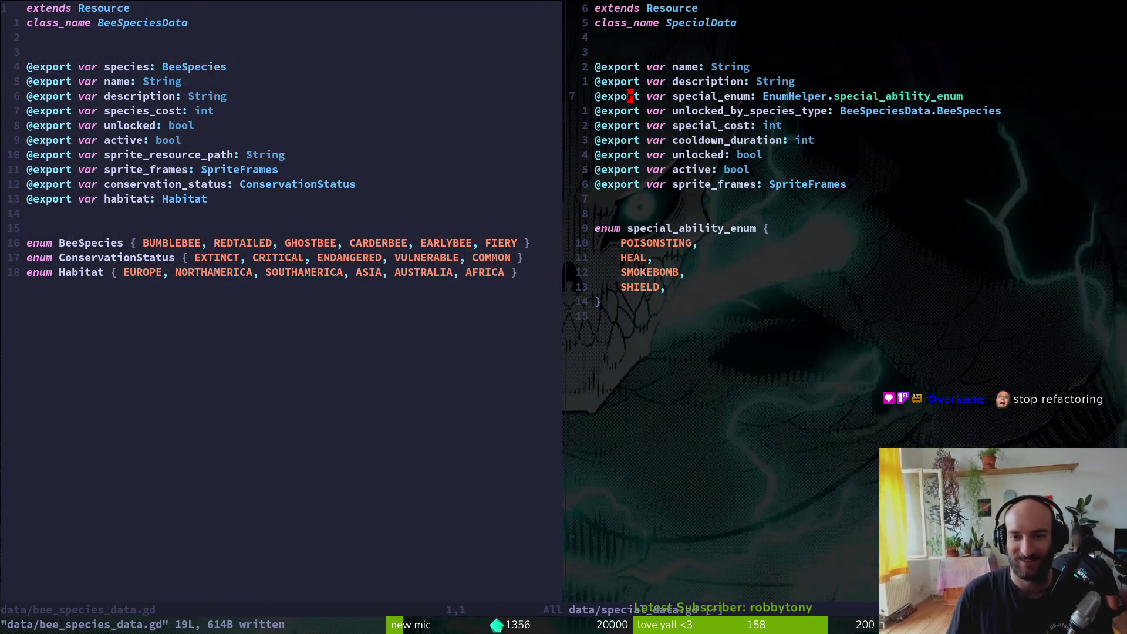
{"action": "key", "text": "$"}
{"action": "key", "text": "h"}
{"action": "key", "text": "F."}
{"action": "key", "text": "h"}
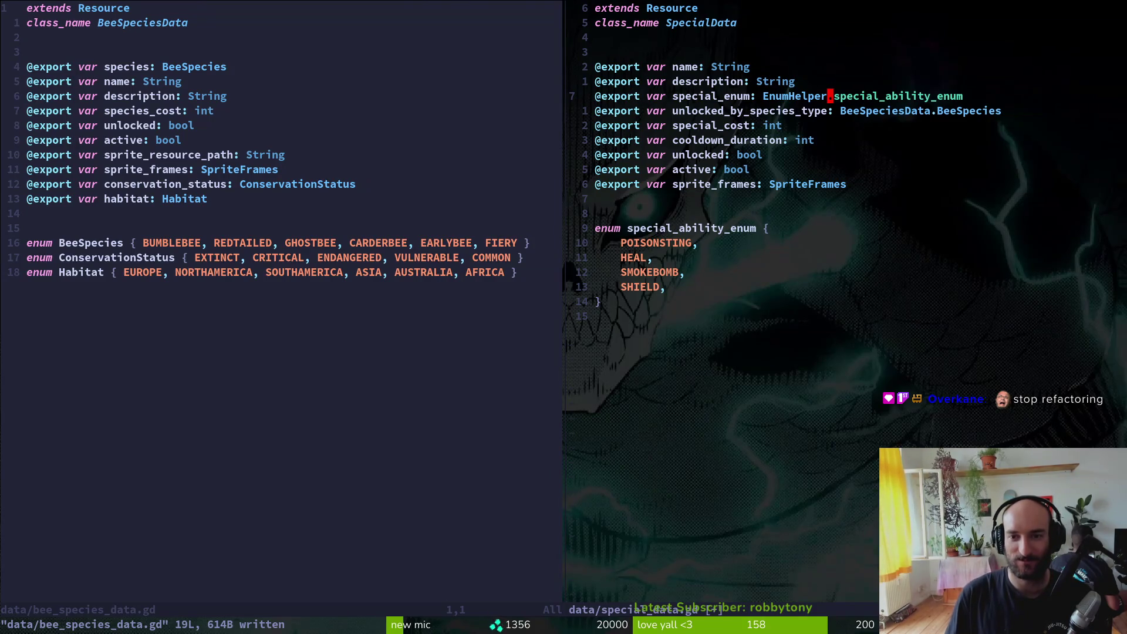
{"action": "key", "text": "b"}
{"action": "key", "text": "c"}
{"action": "key", "text": "t"}
{"action": "key", "text": "."}
{"action": "key", "text": "Delete"}
{"action": "key", "text": "Left"}
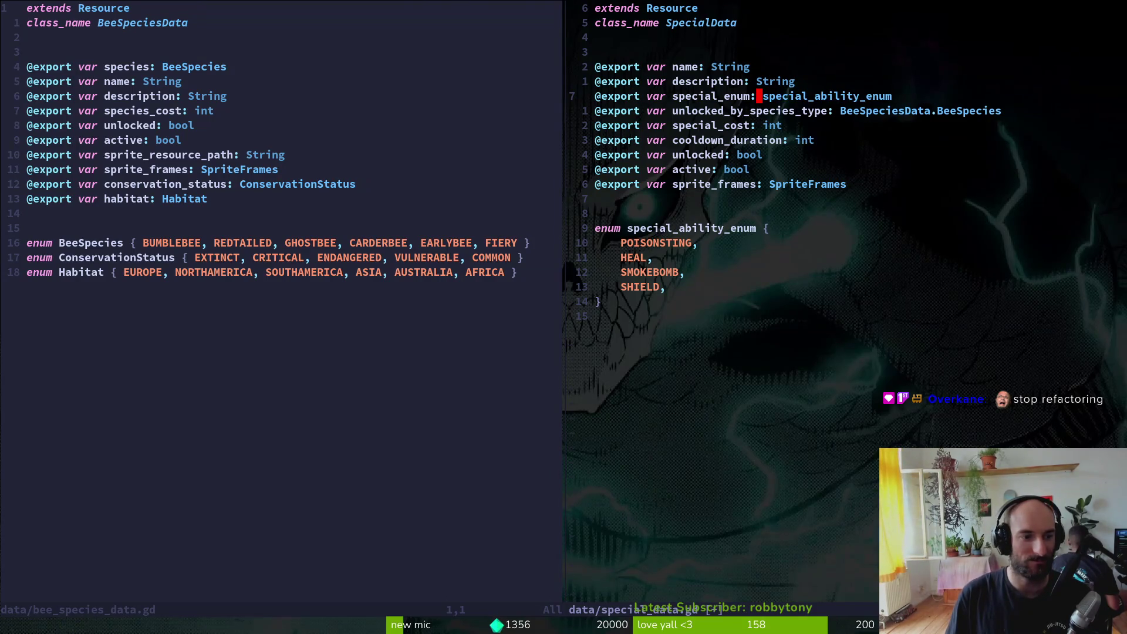
{"action": "type", "text": ":w"}
{"action": "key", "text": "Return"}
Step: Change the export's type name to Special_Ability_Type and copy it
{"action": "type", "text": "lC"}
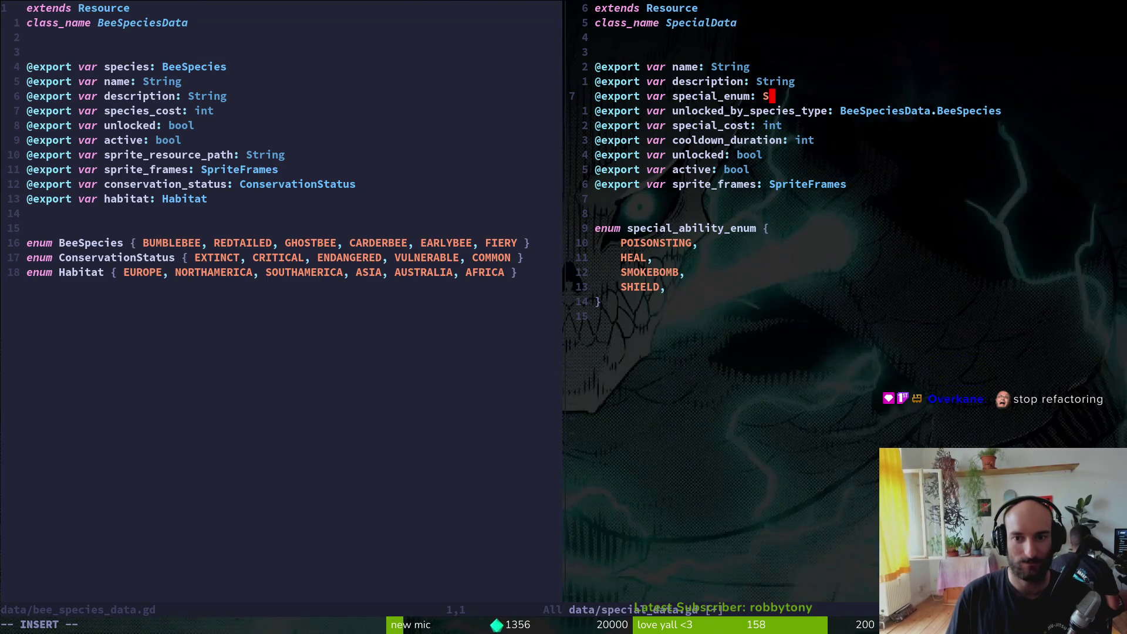
{"action": "type", "text": "Specia;"}
{"action": "key", "text": "BackSpace"}
{"action": "type", "text": "l_"}
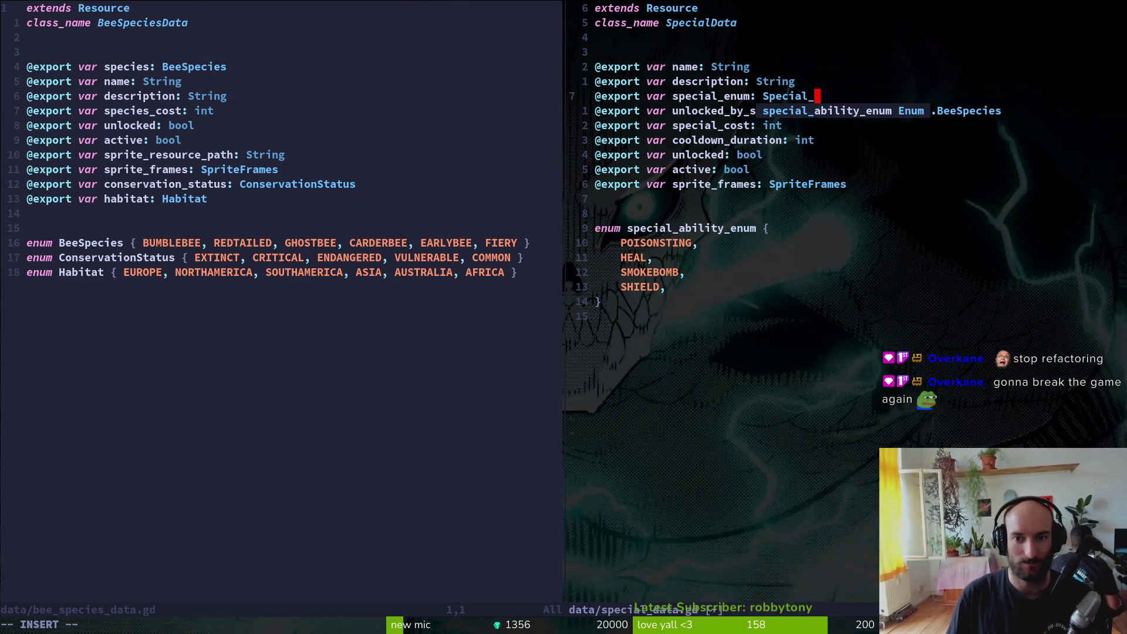
{"action": "type", "text": "Ability"}
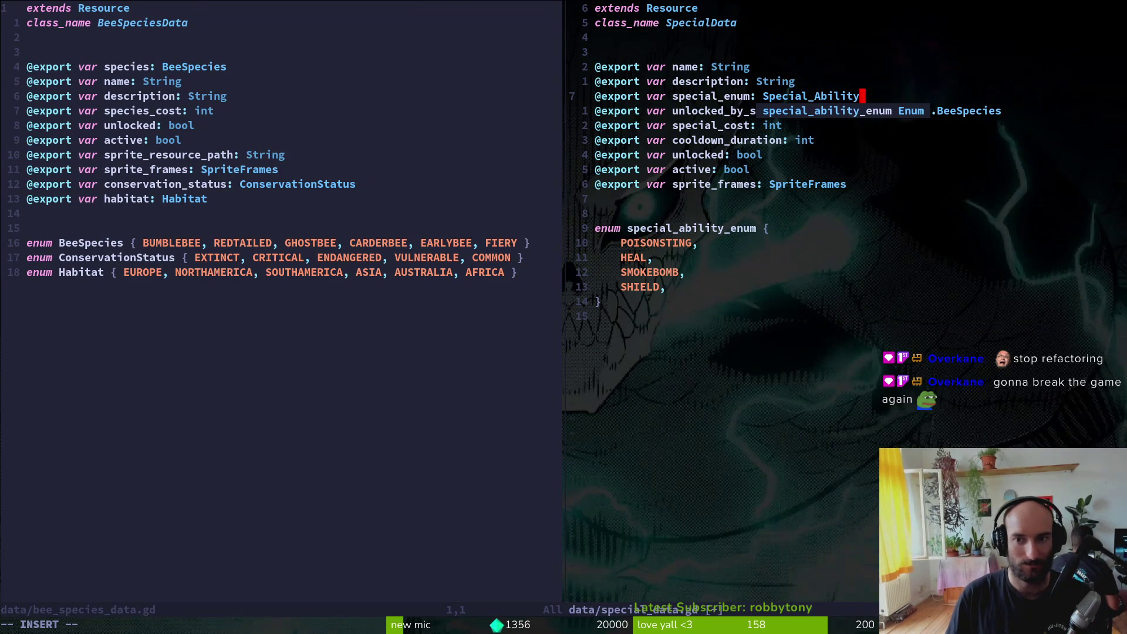
{"action": "type", "text": "_type"}
{"action": "key", "text": "Escape"}
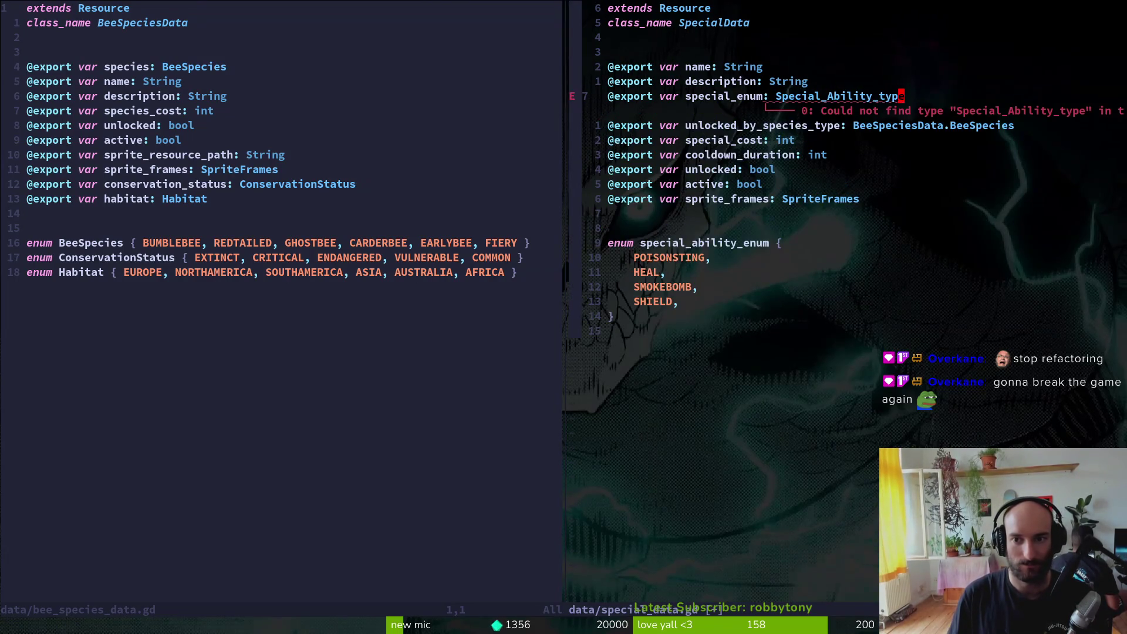
{"action": "key", "text": "h"}
{"action": "key", "text": "h"}
{"action": "key", "text": "h"}
{"action": "key", "text": "r"}
{"action": "key", "text": "shift+t"}
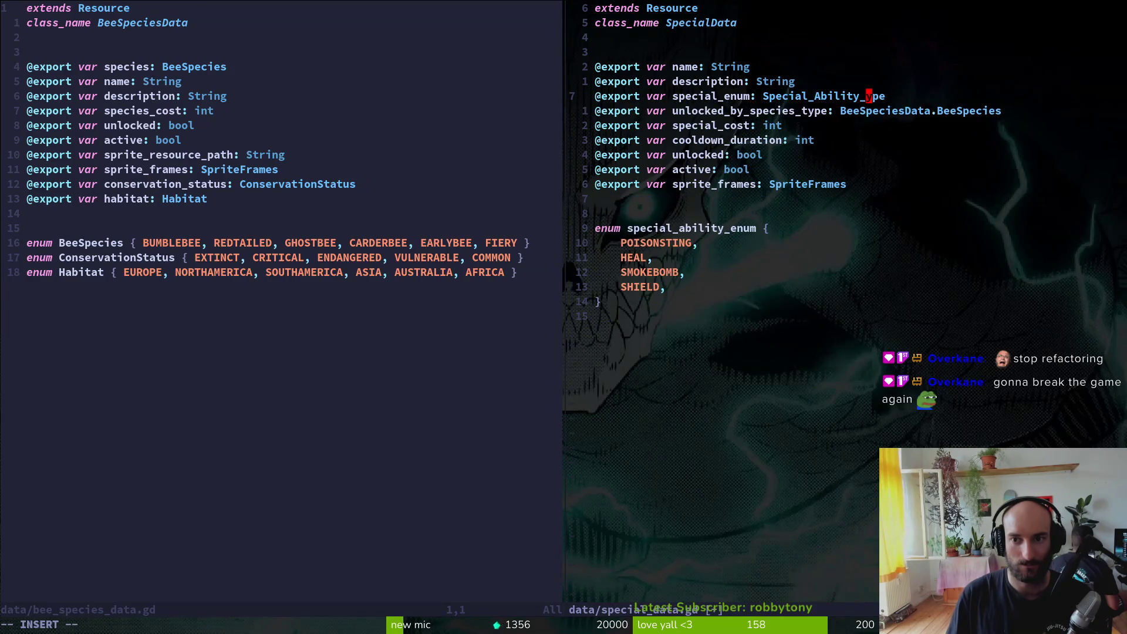
{"action": "key", "text": "y"}
{"action": "key", "text": "i"}
Step: Rename the enum declaration to Special_Ability_Type
{"action": "key", "text": "w"}
{"action": "key", "text": "j"}
{"action": "key", "text": "j"}
{"action": "key", "text": "j"}
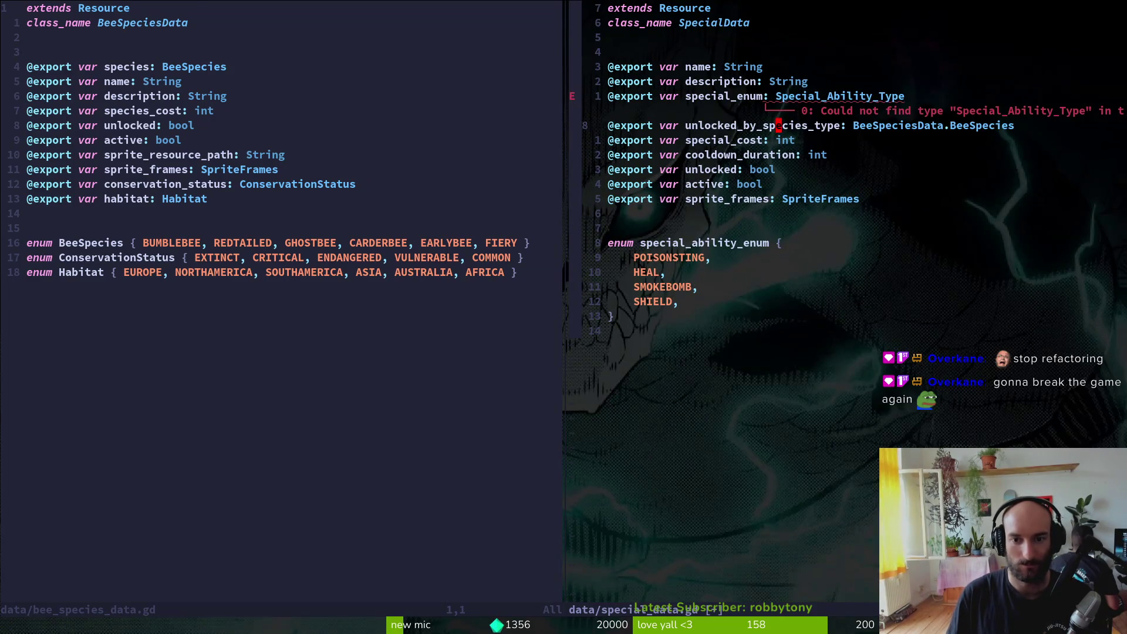
{"action": "key", "text": "j"}
{"action": "key", "text": "w"}
{"action": "key", "text": "c"}
{"action": "key", "text": "i"}
{"action": "key", "text": "w"}
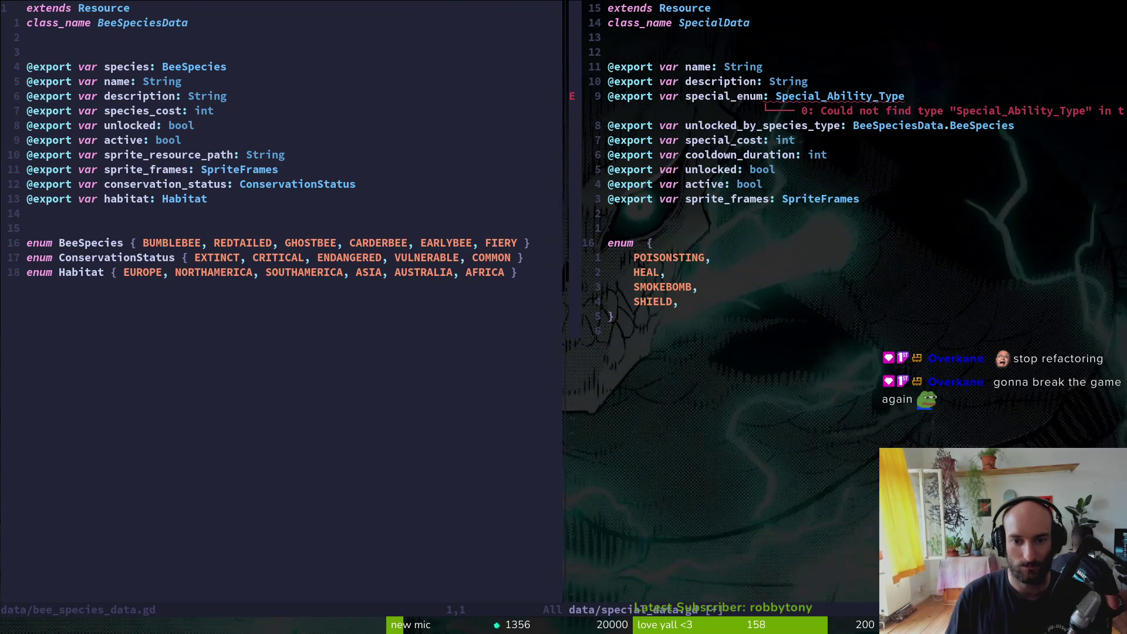
{"action": "key", "text": "ctrl+r"}
{"action": "key", "text": "0"}
{"action": "key", "text": "Escape"}
{"action": "key", "text": "j"}
{"action": "key", "text": "j"}
{"action": "key", "text": "j"}
{"action": "key", "text": "j"}
Step: Add a FIREBREATH enum value by duplicating the SHIELD entry, then save
{"action": "key", "text": "y"}
{"action": "key", "text": "y"}
{"action": "type", "text": "Special_Ability_Type"}
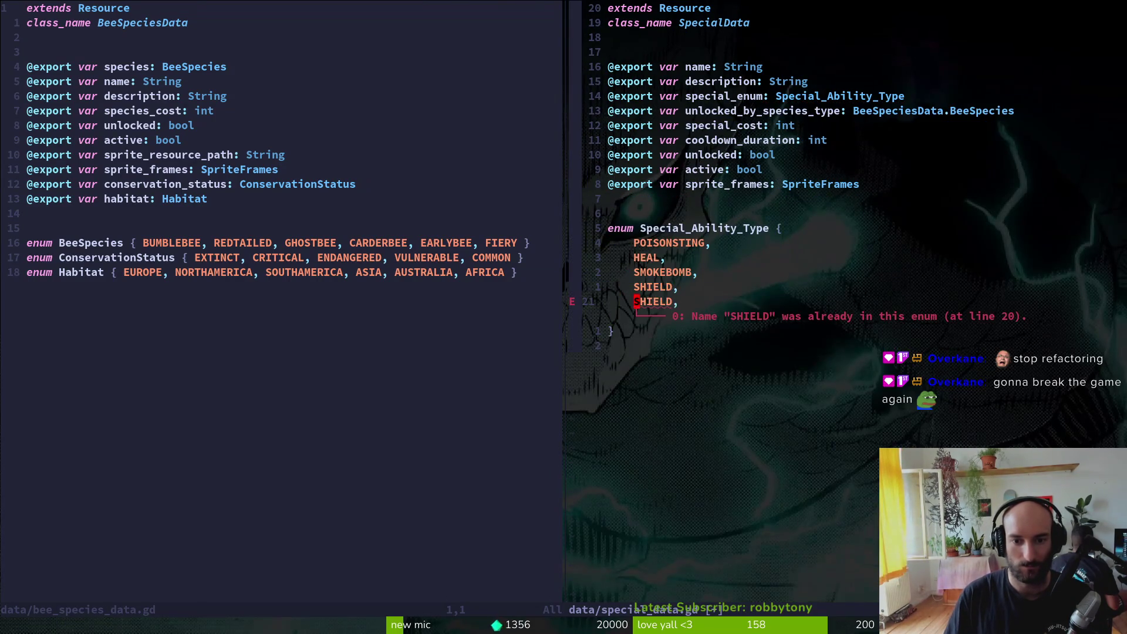
{"action": "type", "text": "ciwFIREBREATH"}
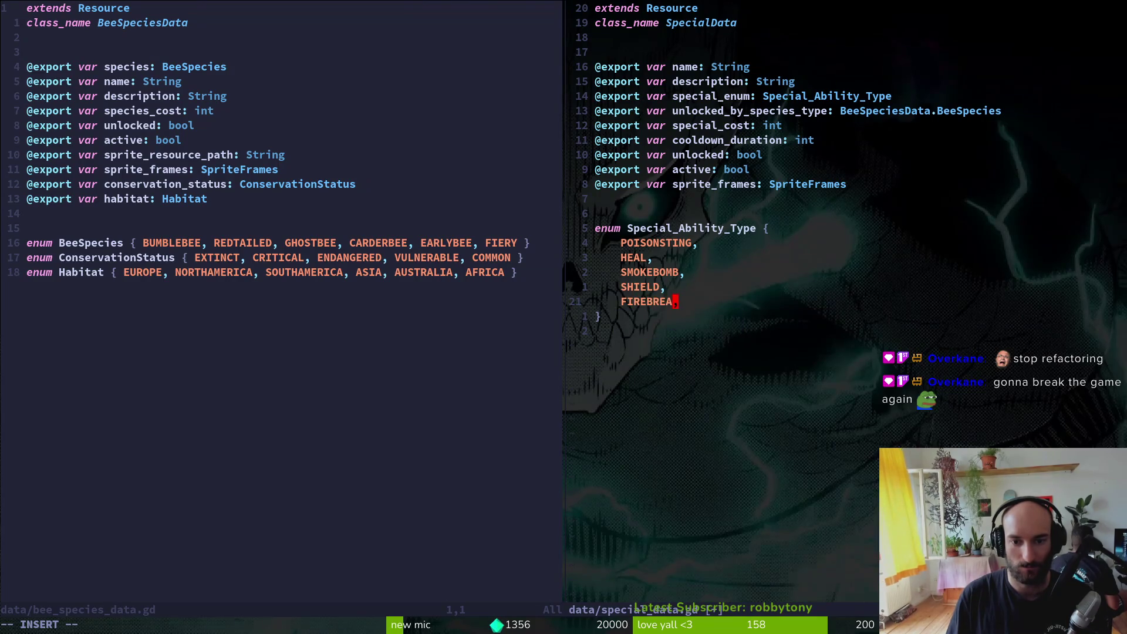
{"action": "key", "text": "Escape"}
{"action": "type", "text": ":w"}
{"action": "key", "text": "Return"}
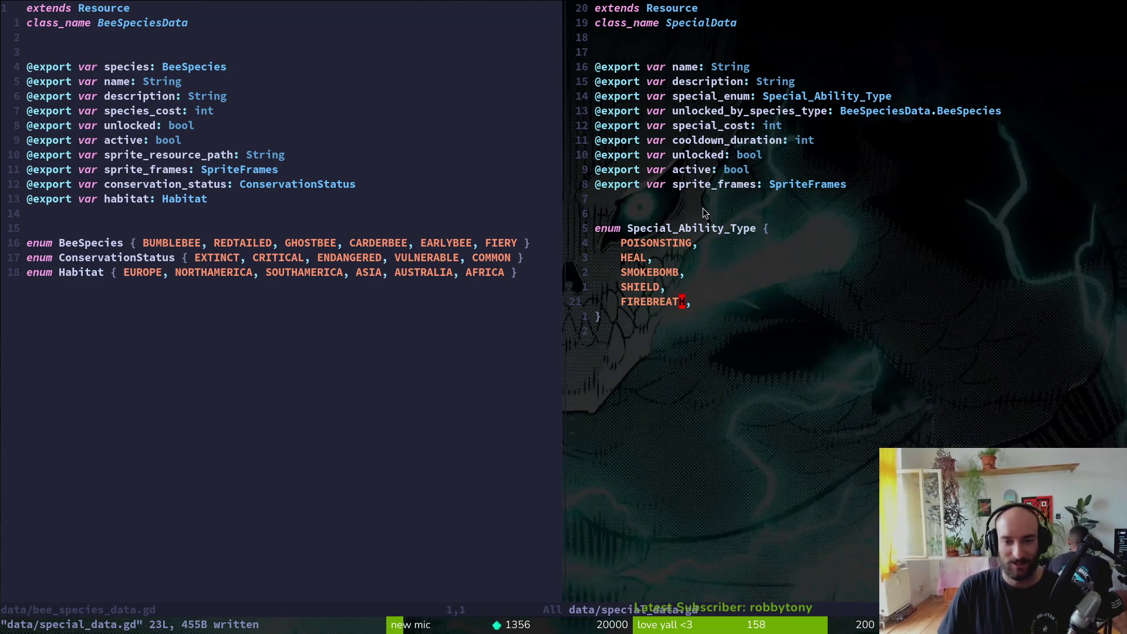
Step: Rename the special_enum variable to special_ability_type and save
{"action": "left_click", "coordinate": [716, 102]}
{"action": "type", "text": "ciwspecial"}
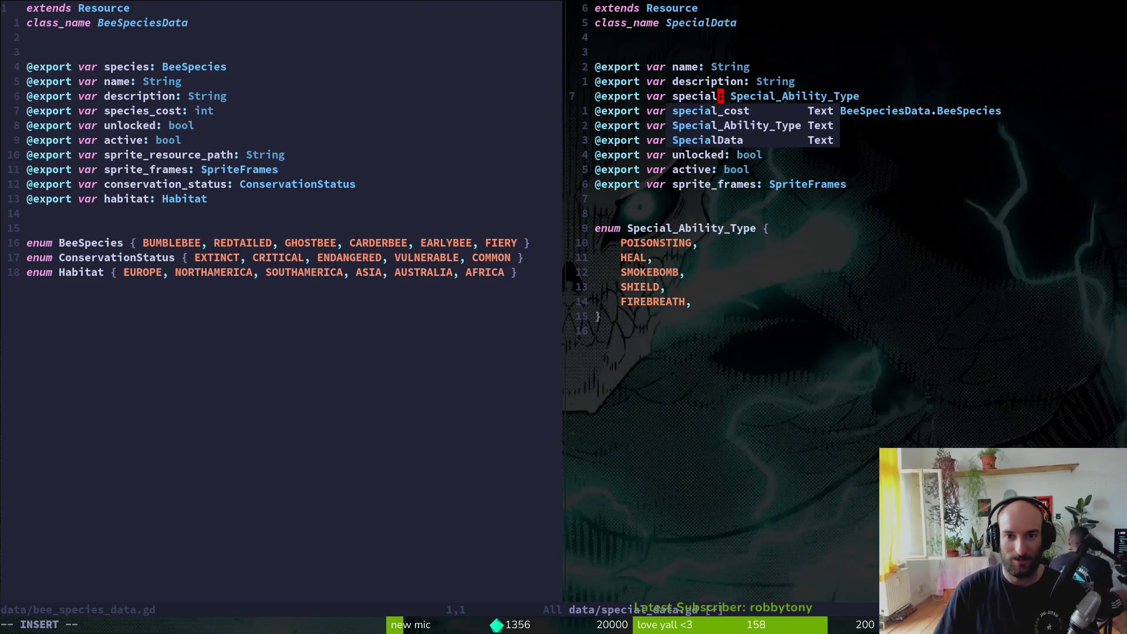
{"action": "type", "text": "_ability_ty"}
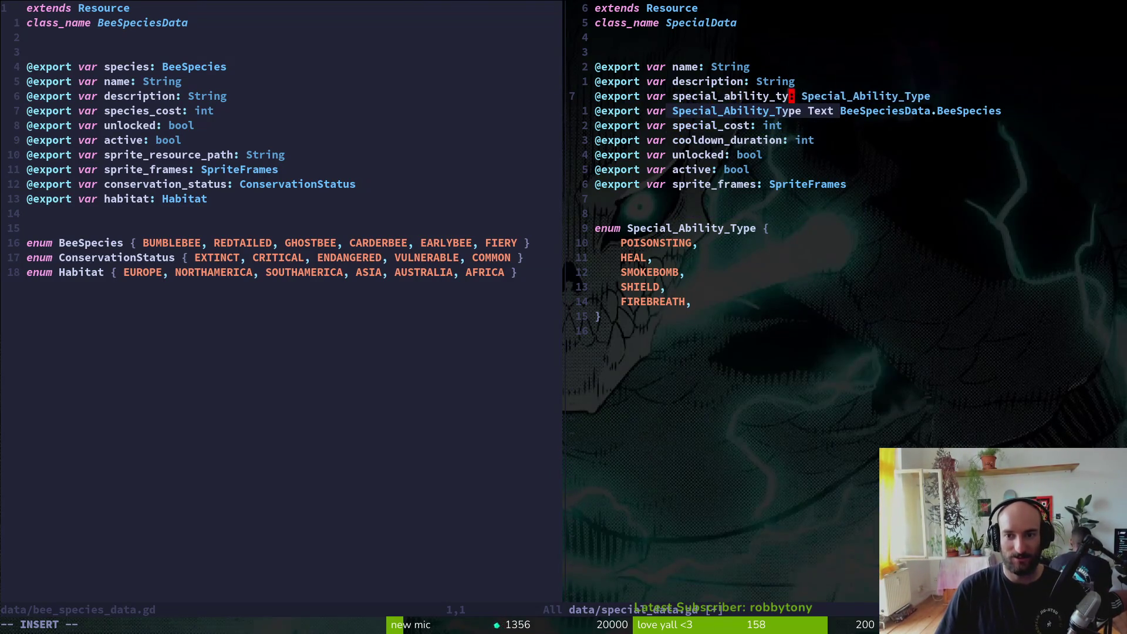
{"action": "type", "text": "pe"}
{"action": "key", "text": "Escape"}
{"action": "type", "text": ":w"}
{"action": "key", "text": "Return"}
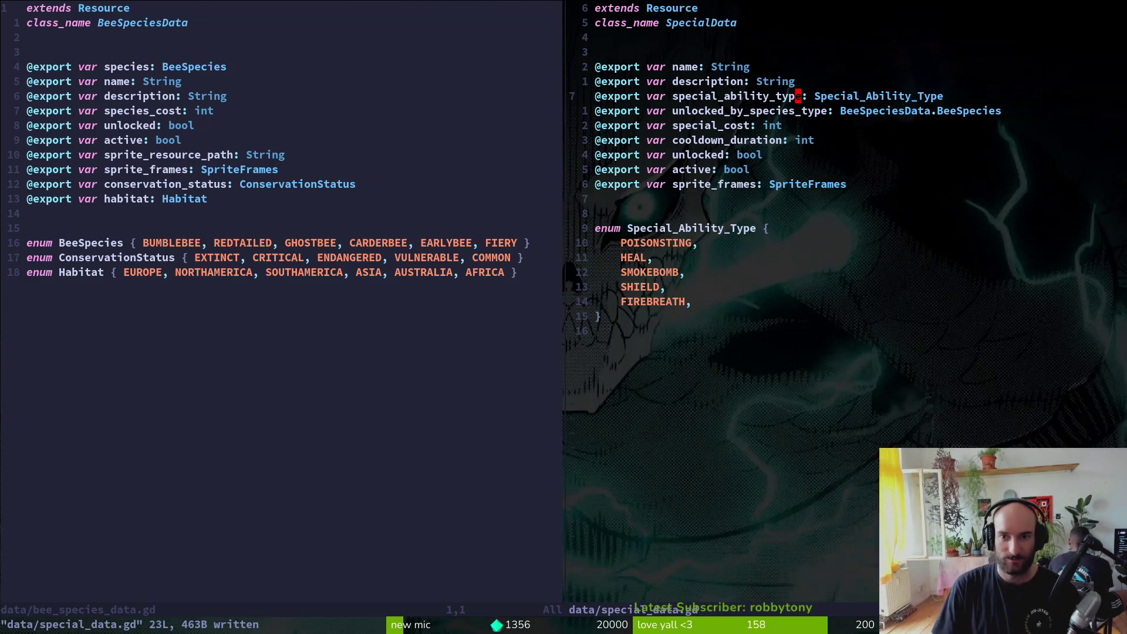
{"action": "key", "text": "a"}
{"action": "key", "text": "Escape"}
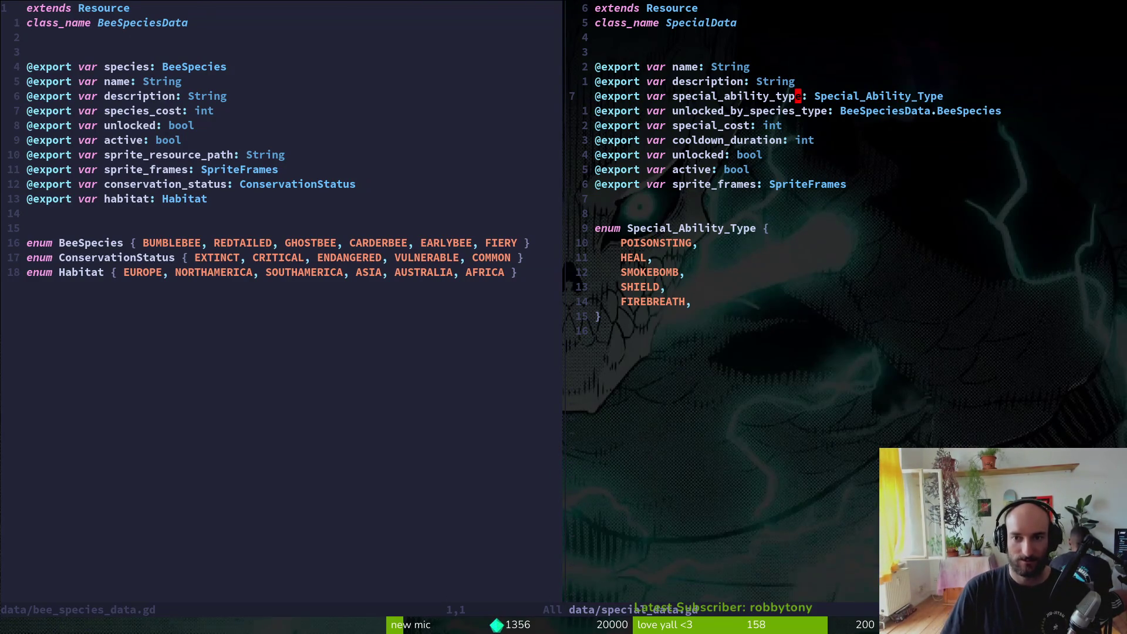
{"action": "type", "text": ":w"}
{"action": "key", "text": "Return"}
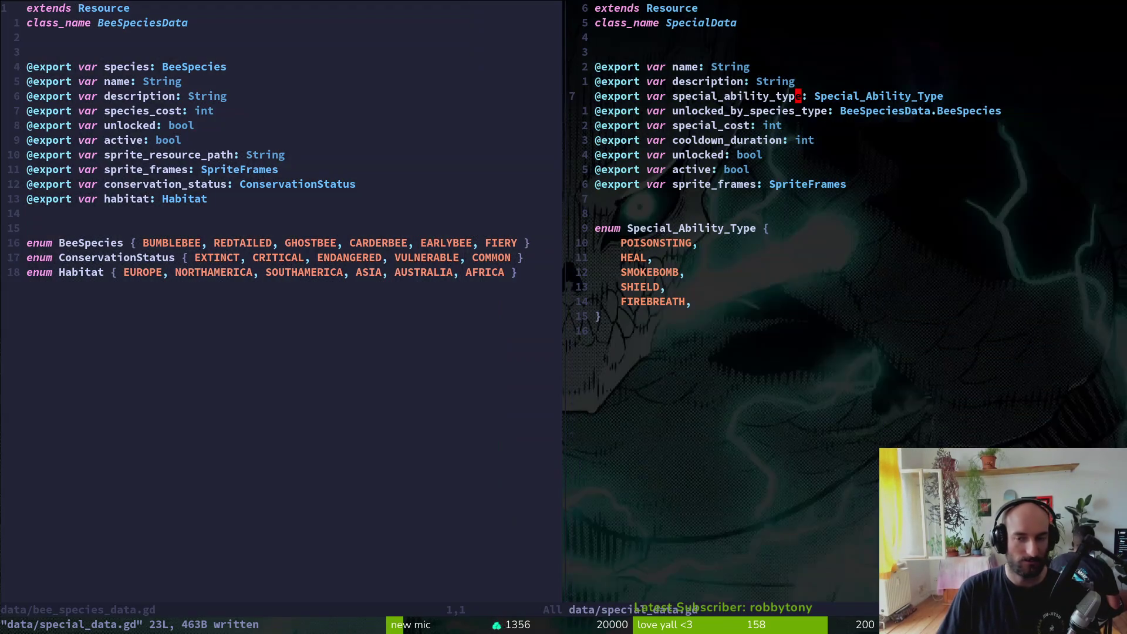
Step: Rename the type and enum from Special_Ability_Type to SpecialAbility and save
{"action": "key", "text": "l"}
{"action": "key", "text": "l"}
{"action": "key", "text": "l"}
{"action": "type", "text": "CSpecial_"}
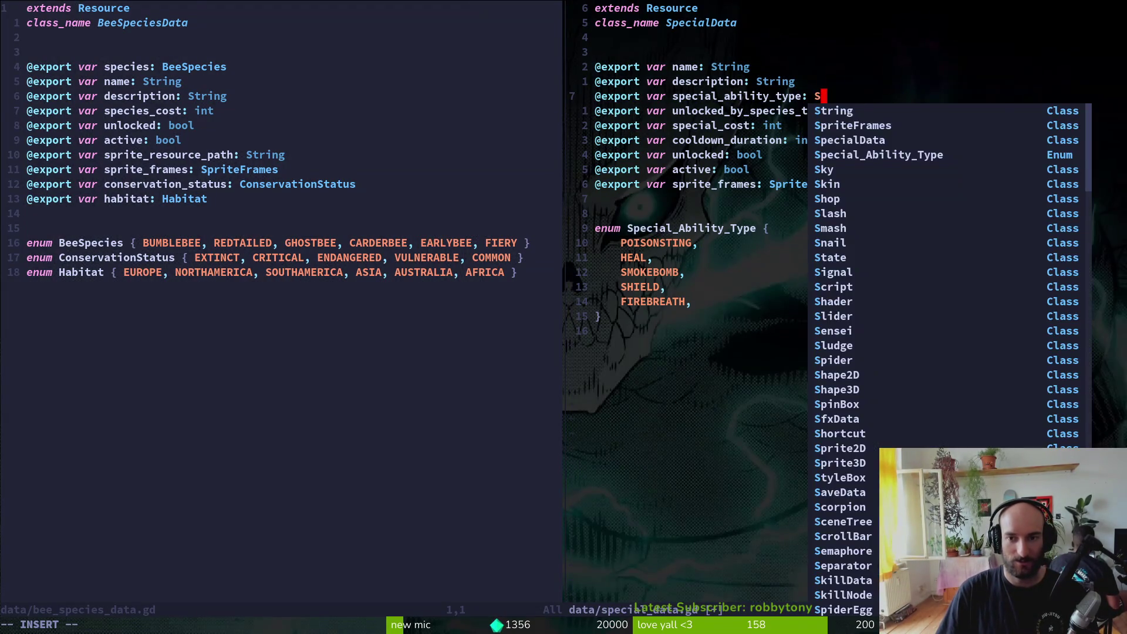
{"action": "type", "text": "ability"}
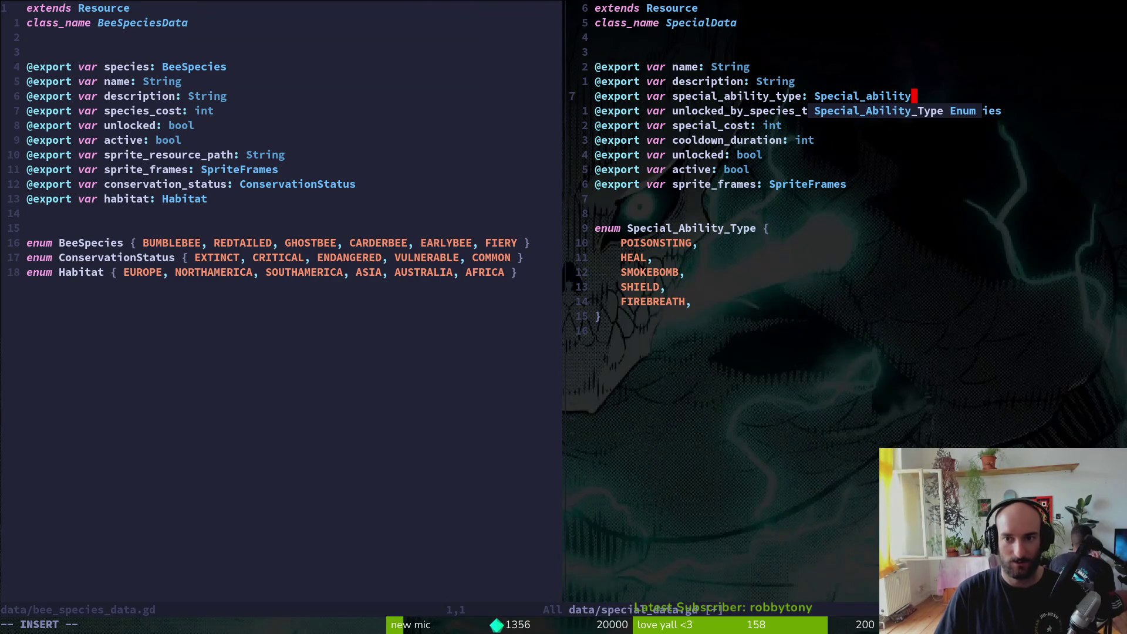
{"action": "key", "text": "BackSpace"}
{"action": "key", "text": "BackSpace"}
{"action": "key", "text": "BackSpace"}
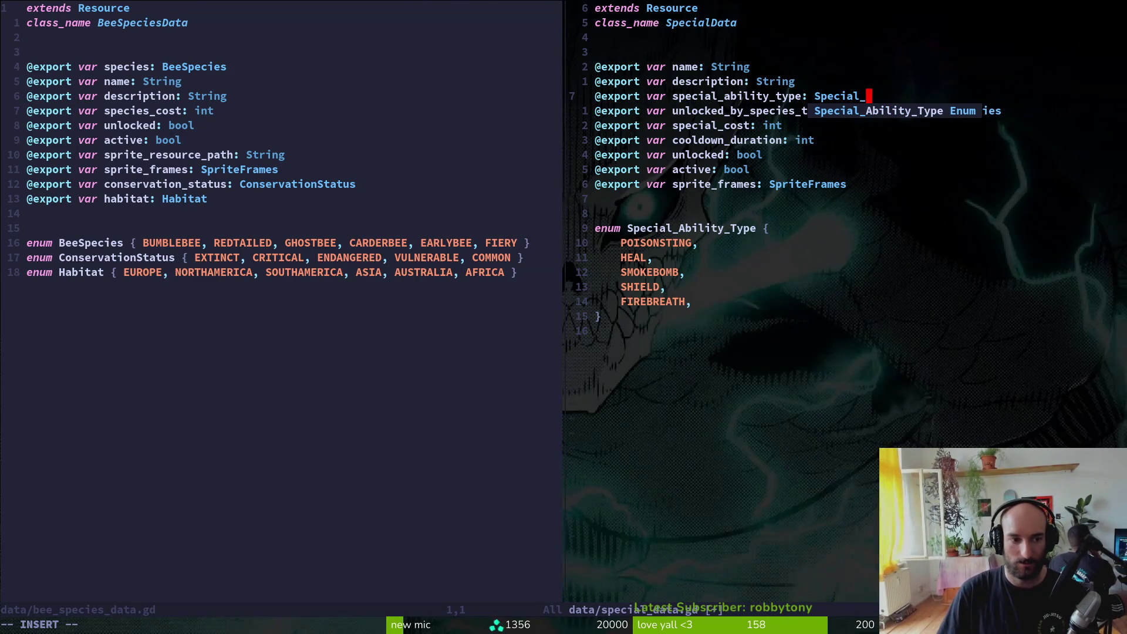
{"action": "key", "text": "BackSpace"}
{"action": "type", "text": "Ability"}
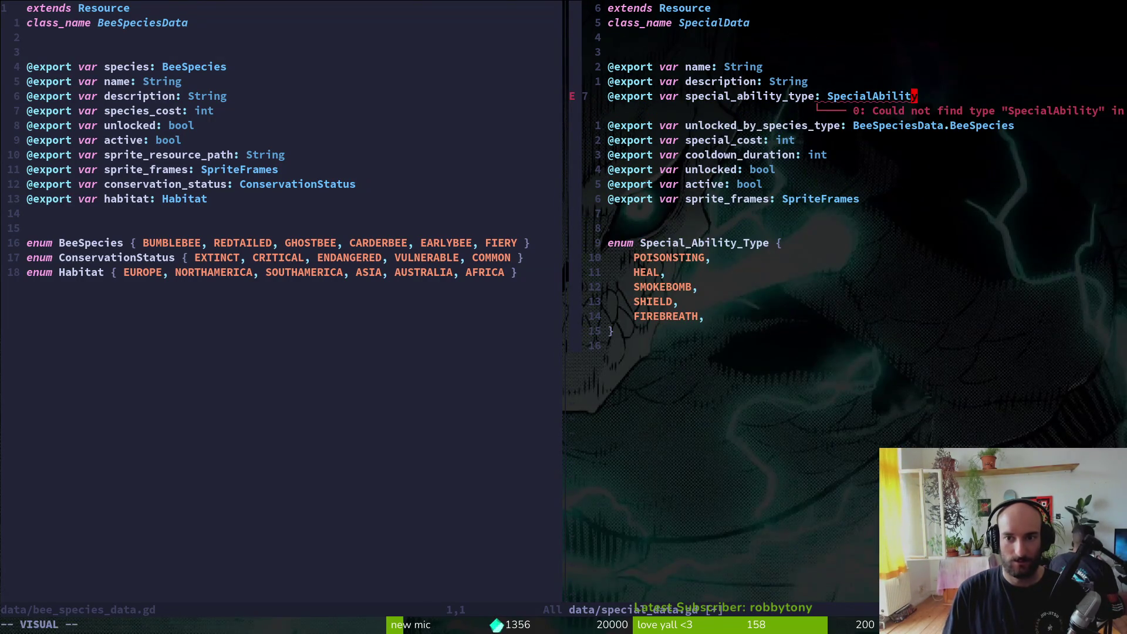
{"action": "type", "text": "b"}
{"action": "type", "text": "9j"}
{"action": "key", "text": "Return"}
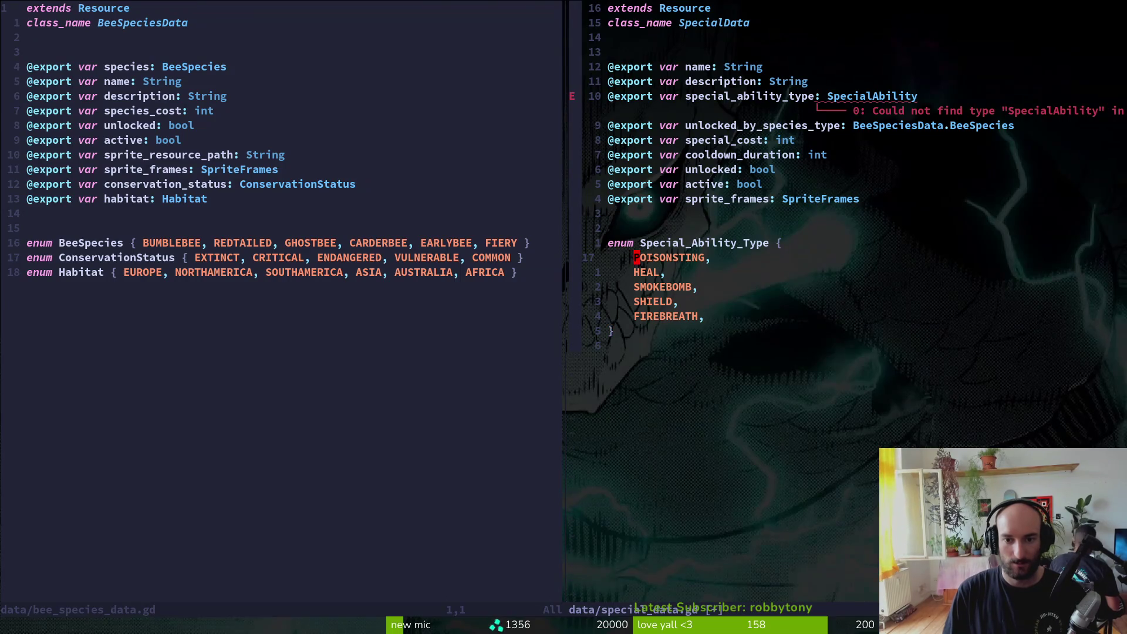
{"action": "type", "text": "kwvep:w"}
{"action": "key", "text": "Return"}
{"action": "key", "text": "k"}
{"action": "key", "text": "k"}
{"action": "key", "text": "k"}
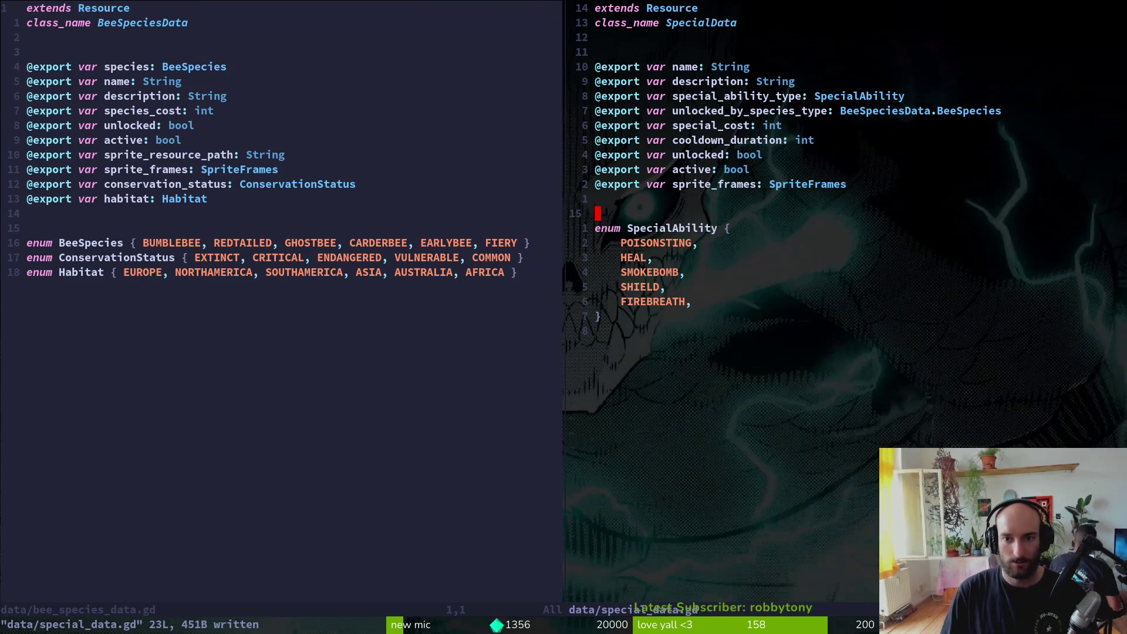
Step: Rename the variable to special_ability_type and save special_data.gd
{"action": "type", "text": "kciwspecial_abilit"}
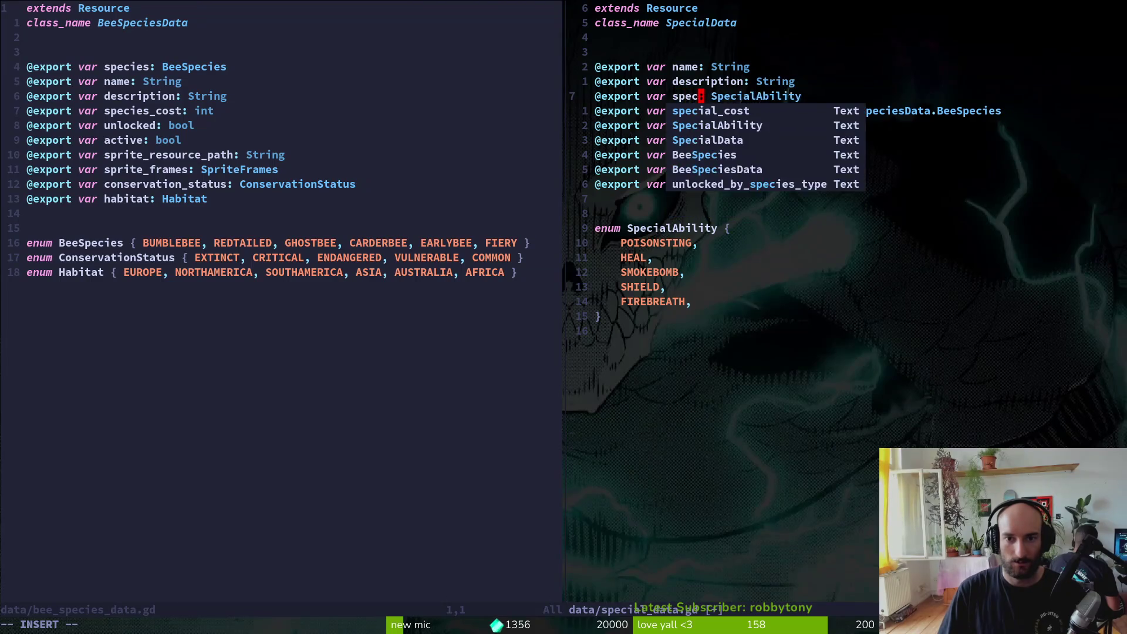
{"action": "type", "text": "y"}
{"action": "key", "text": "Escape"}
{"action": "type", "text": ":w"}
{"action": "key", "text": "Return"}
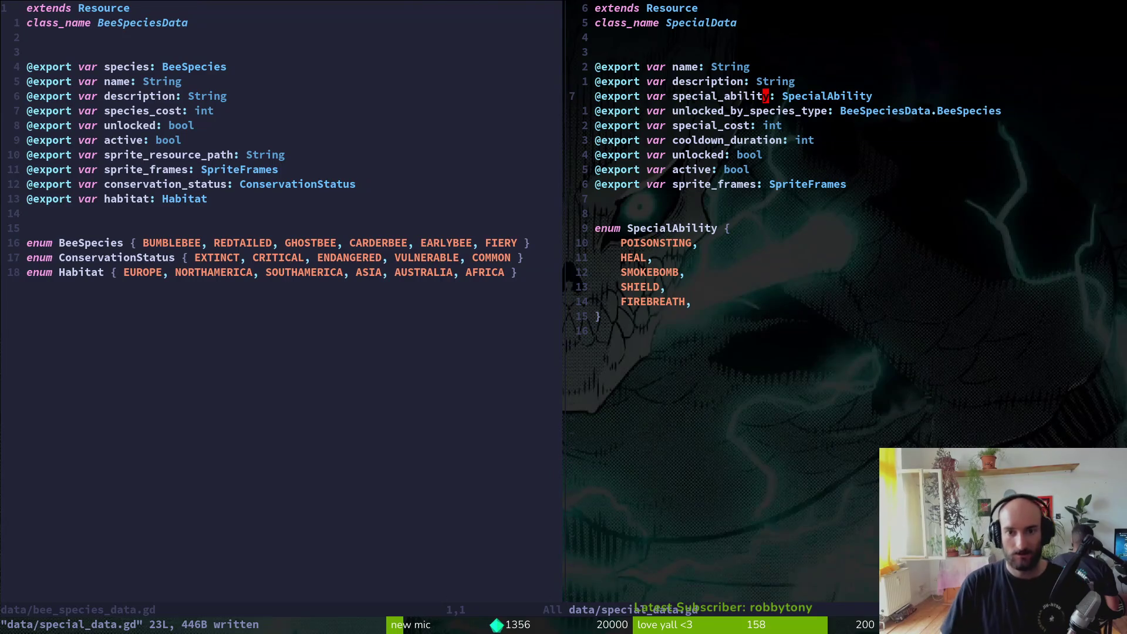
{"action": "type", "text": "ability_type"}
{"action": "key", "text": "Escape"}
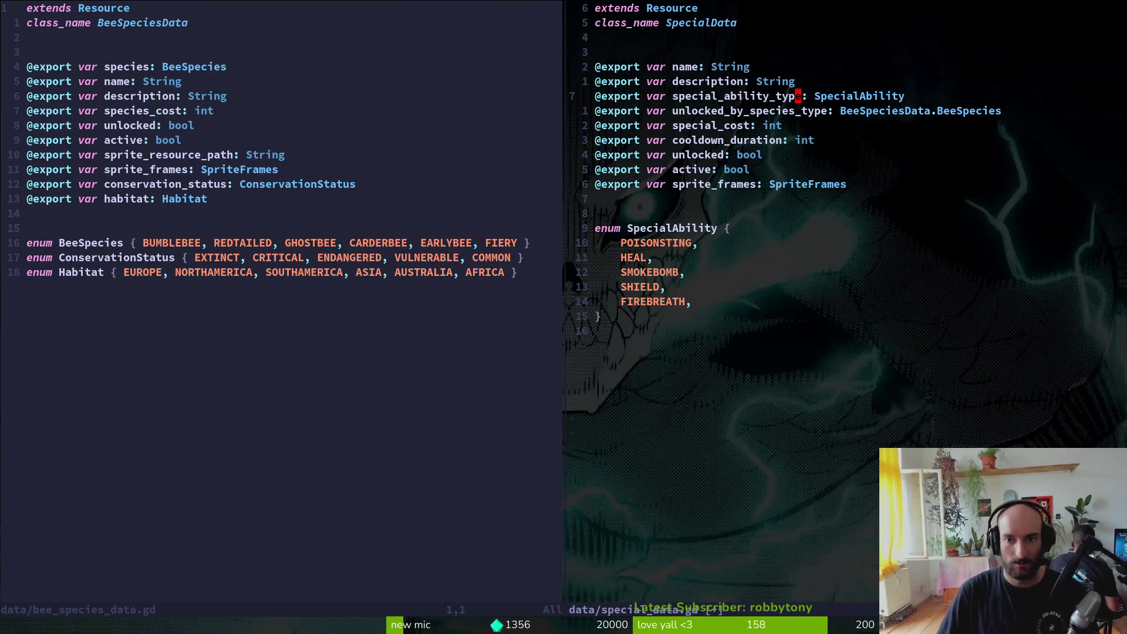
{"action": "type", "text": ":w"}
{"action": "key", "text": "Return"}
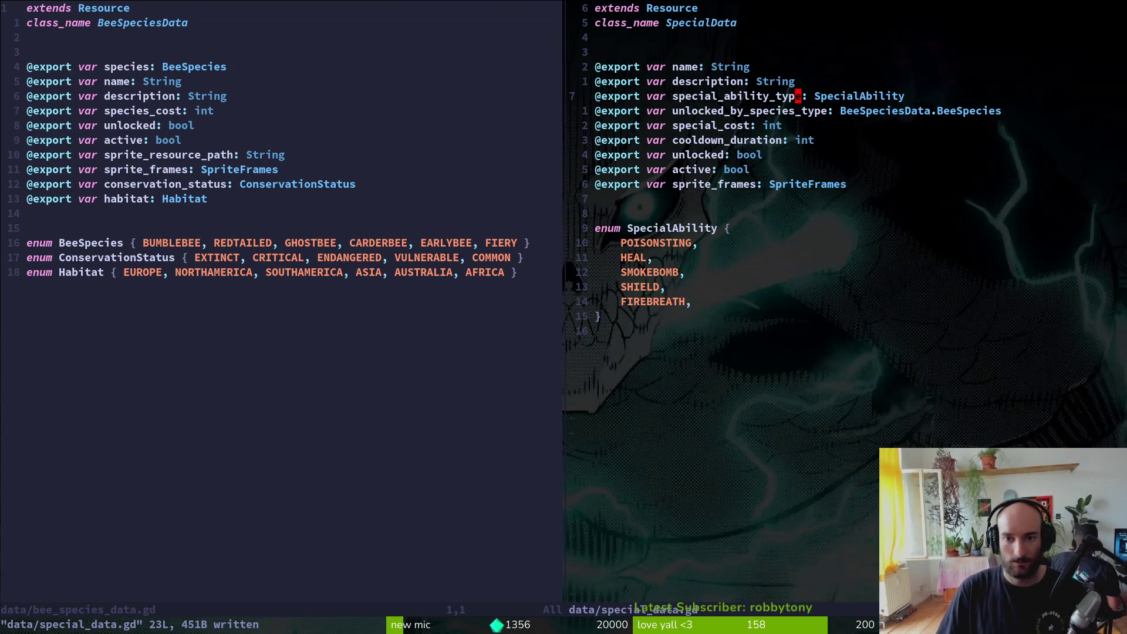
Step: Save special_data.gd, then save and close bee_species_data.gd with :wq
{"action": "key", "text": "j"}
{"action": "key", "text": "k"}
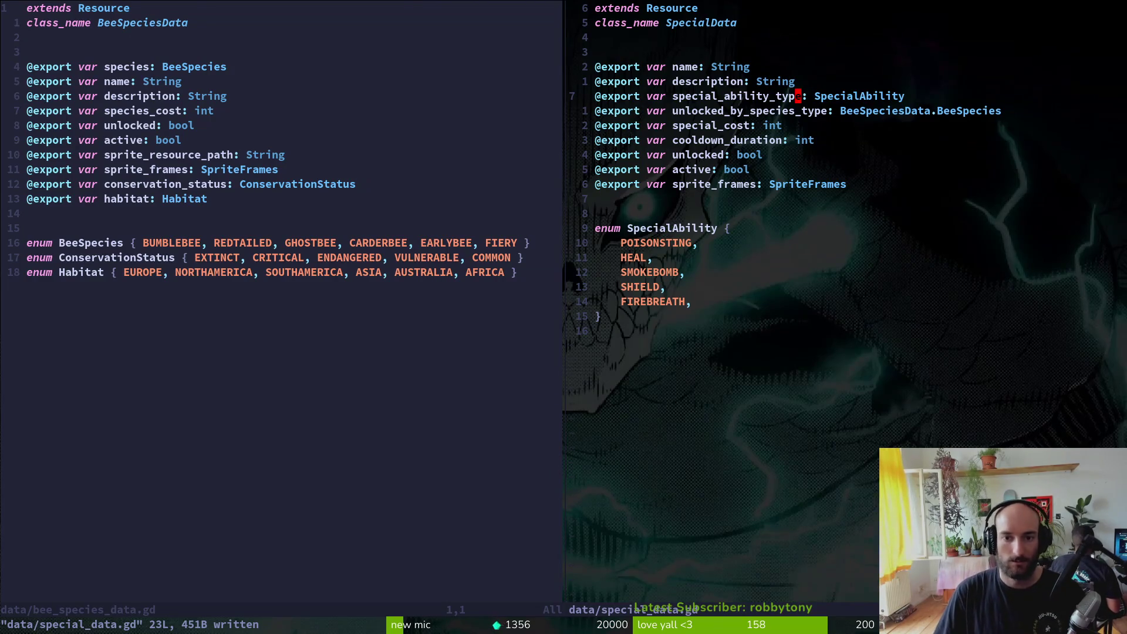
{"action": "type", "text": ":write"}
{"action": "key", "text": "Return"}
{"action": "key", "text": "ctrl+w"}
{"action": "type", "text": "h"}
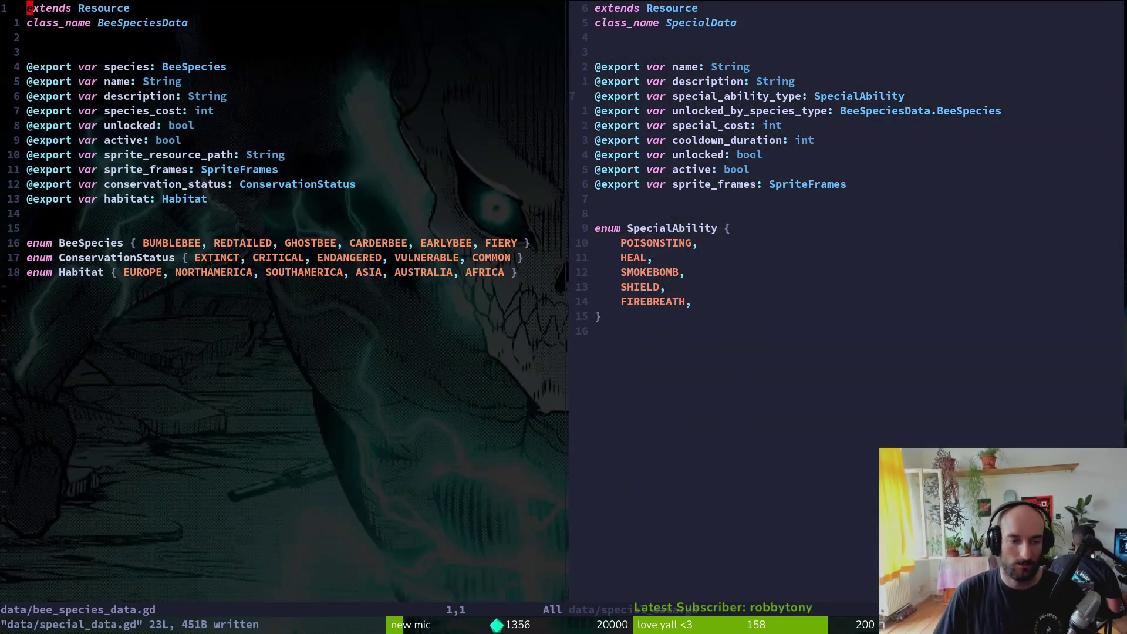
{"action": "type", "text": ":wq"}
{"action": "key", "text": "Return"}
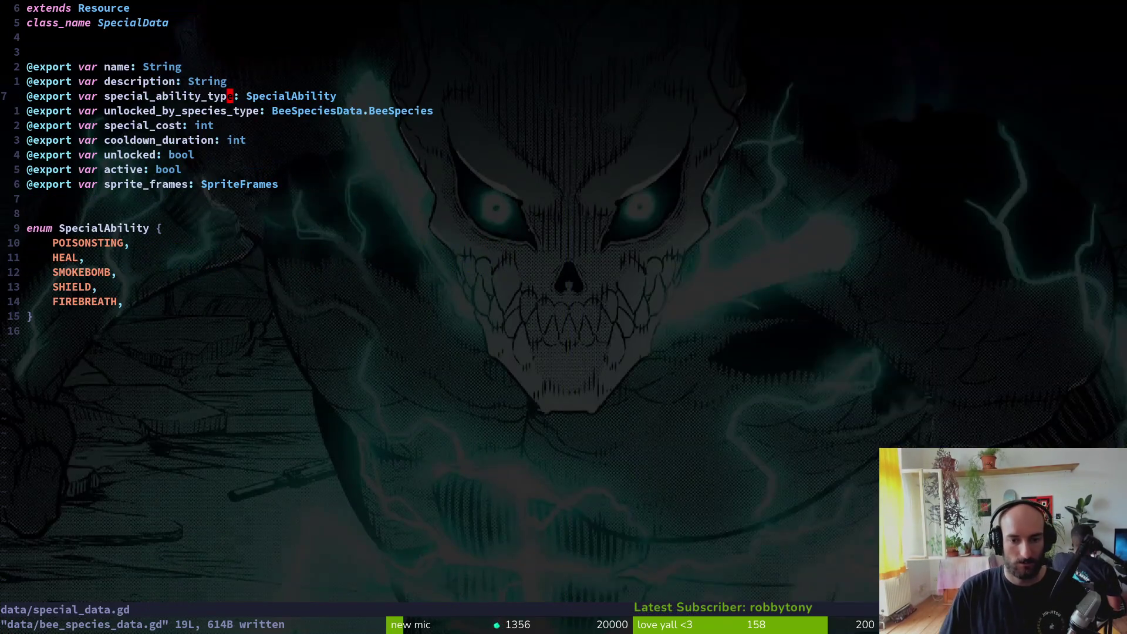
Step: Check the resource in Godot, then return to the code editor
{"action": "key", "text": "alt+Tab"}
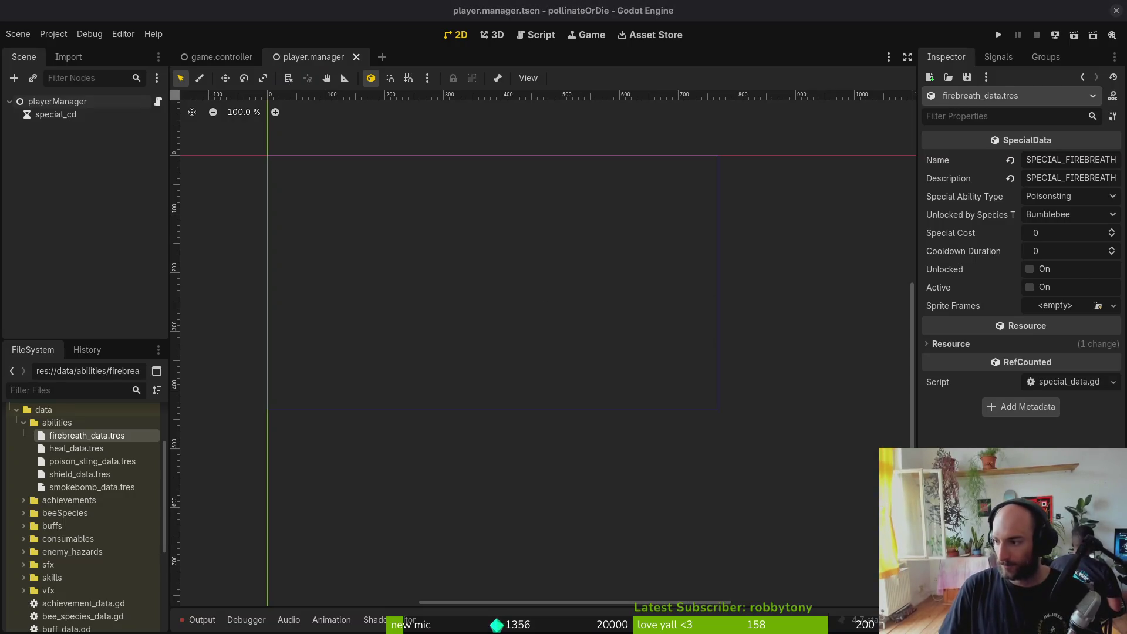
{"action": "key", "text": "alt+Tab"}
{"action": "key", "text": "ctrl+t"}
{"action": "key", "text": "alt+Tab"}
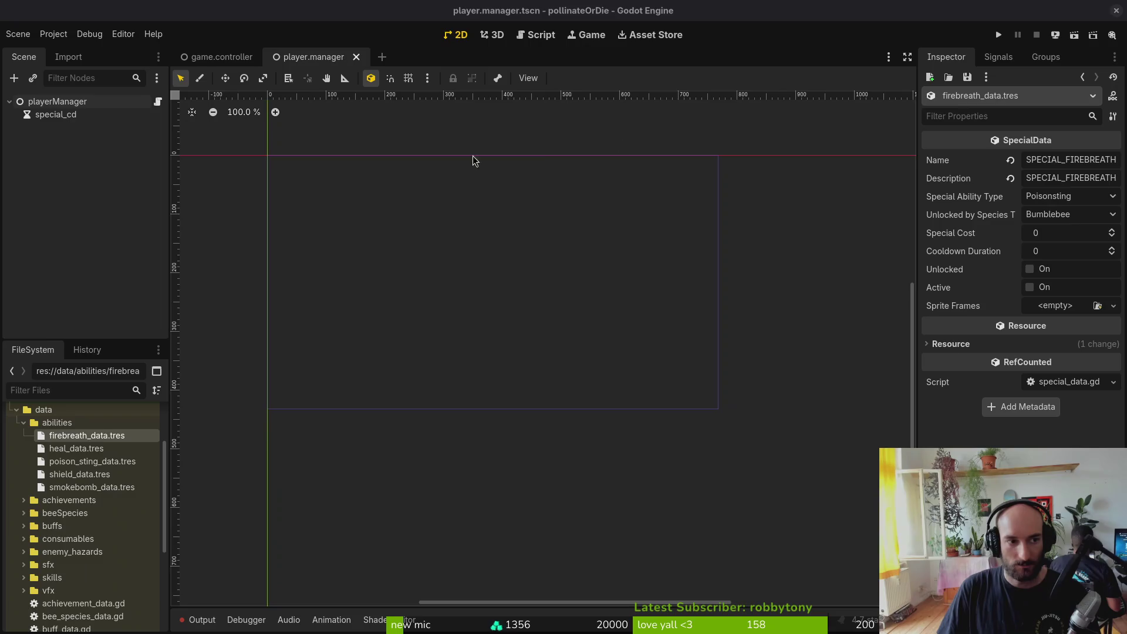
{"action": "key", "text": "alt+Tab"}
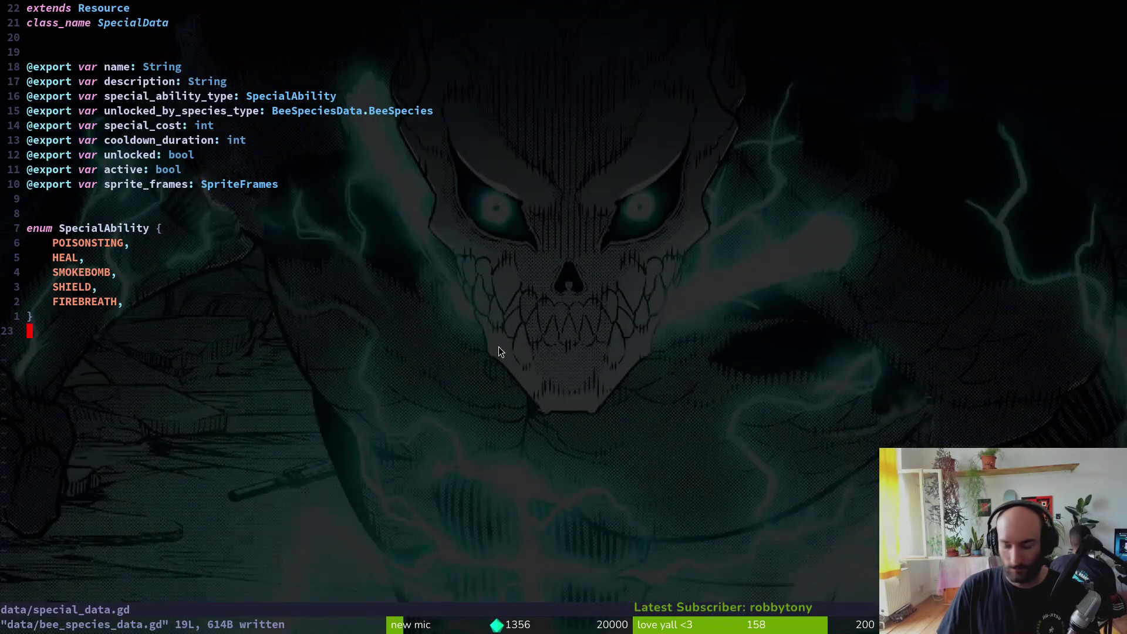
Step: Quit Vim and open the tig status view
{"action": "type", "text": ":q"}
{"action": "key", "text": "Return"}
{"action": "type", "text": "tig status"}
{"action": "key", "text": "Return"}
{"action": "key", "text": "Down"}
{"action": "key", "text": "Down"}
{"action": "key", "text": "Down"}
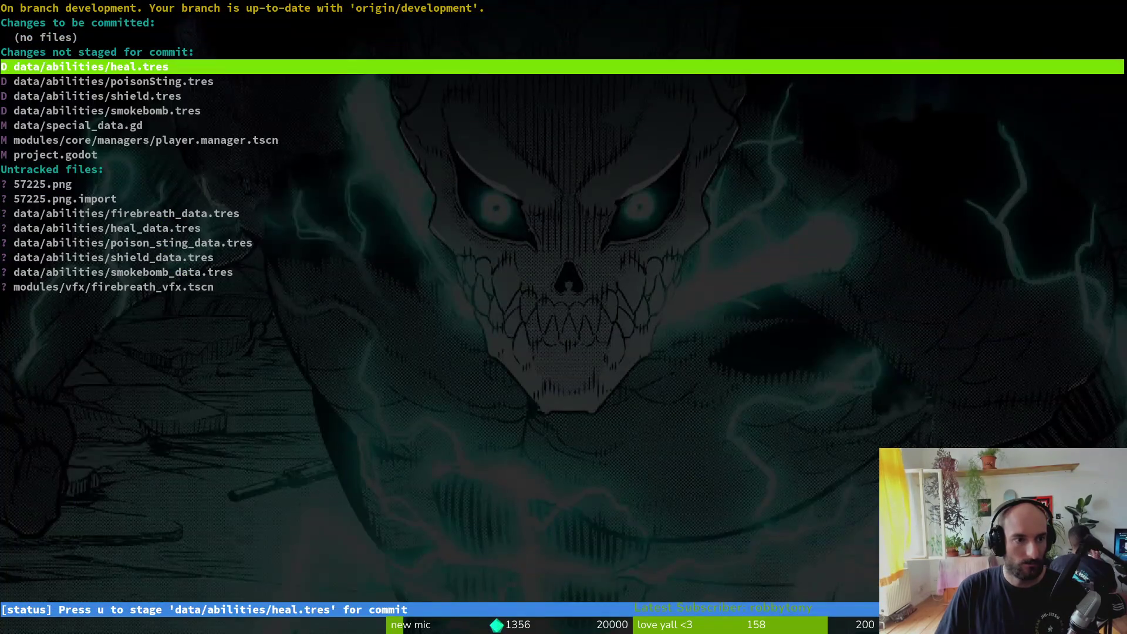
Step: Stage the deleted, modified and new ability files, special_data.gd and firebreath_vfx.tscn
{"action": "key", "text": "Down"}
{"action": "key", "text": "Return"}
{"action": "key", "text": "u"}
{"action": "key", "text": "u"}
{"action": "key", "text": "u"}
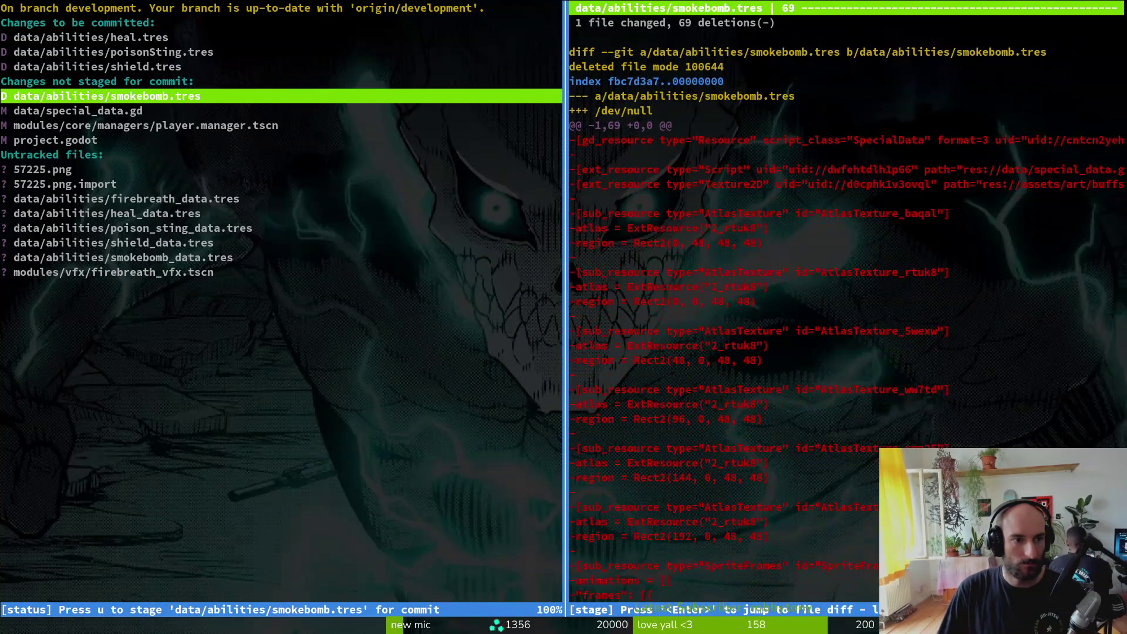
{"action": "key", "text": "u"}
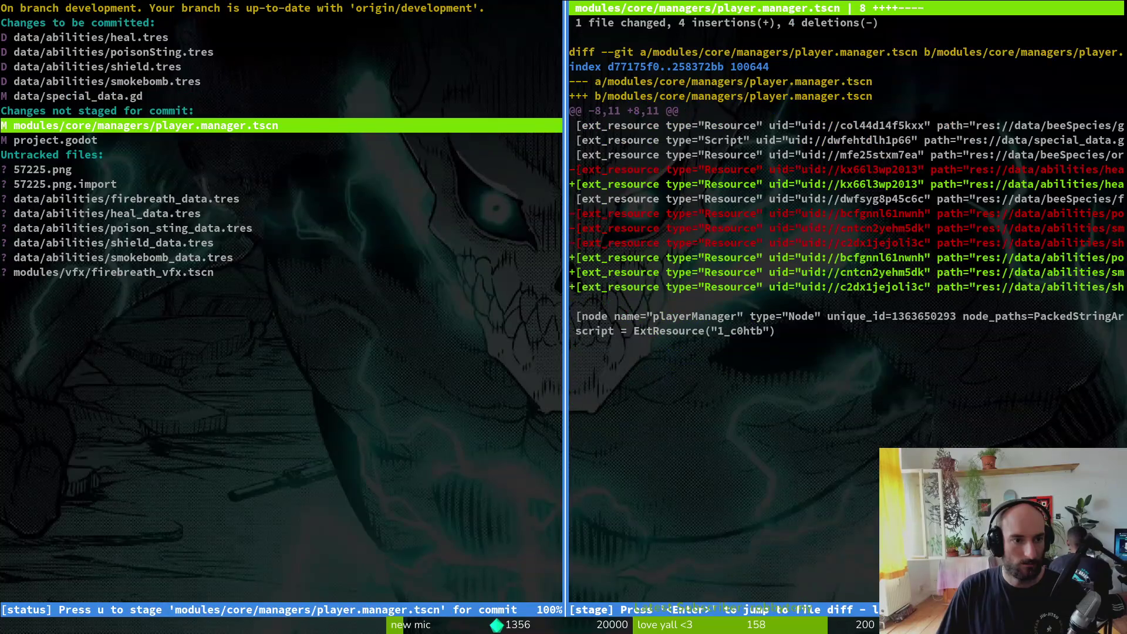
{"action": "key", "text": "u"}
{"action": "key", "text": "Down"}
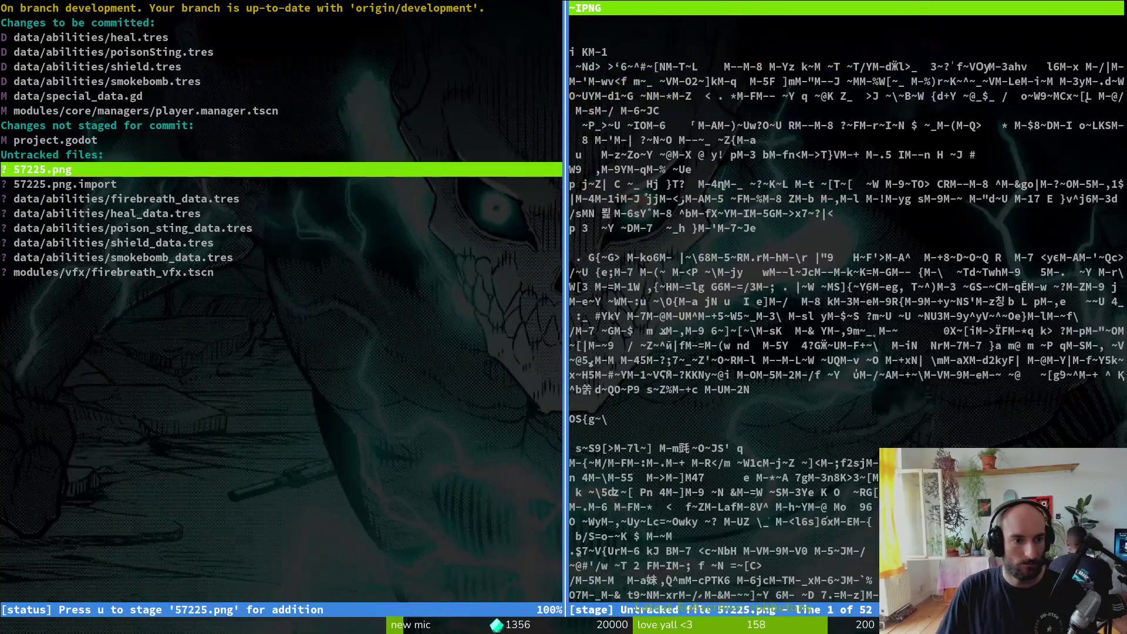
{"action": "key", "text": "Down"}
{"action": "key", "text": "Down"}
{"action": "key", "text": "u"}
{"action": "key", "text": "Down"}
{"action": "key", "text": "Down"}
{"action": "key", "text": "Down"}
{"action": "key", "text": "Down"}
{"action": "key", "text": "Down"}
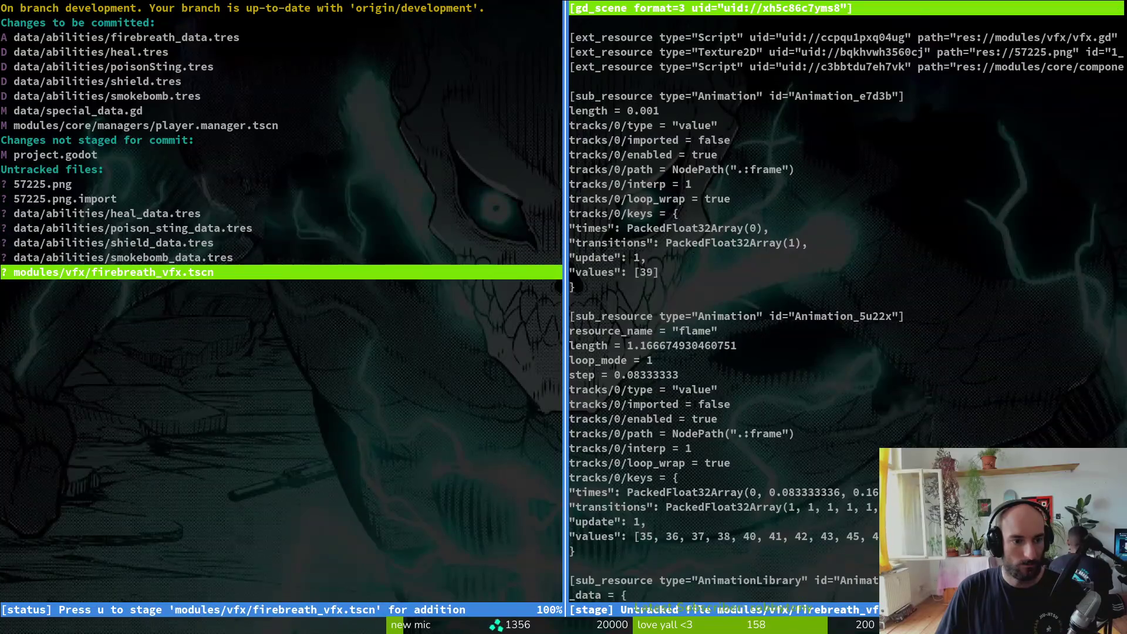
{"action": "key", "text": "u"}
{"action": "key", "text": "u"}
{"action": "key", "text": "u"}
{"action": "key", "text": "u"}
{"action": "key", "text": "u"}
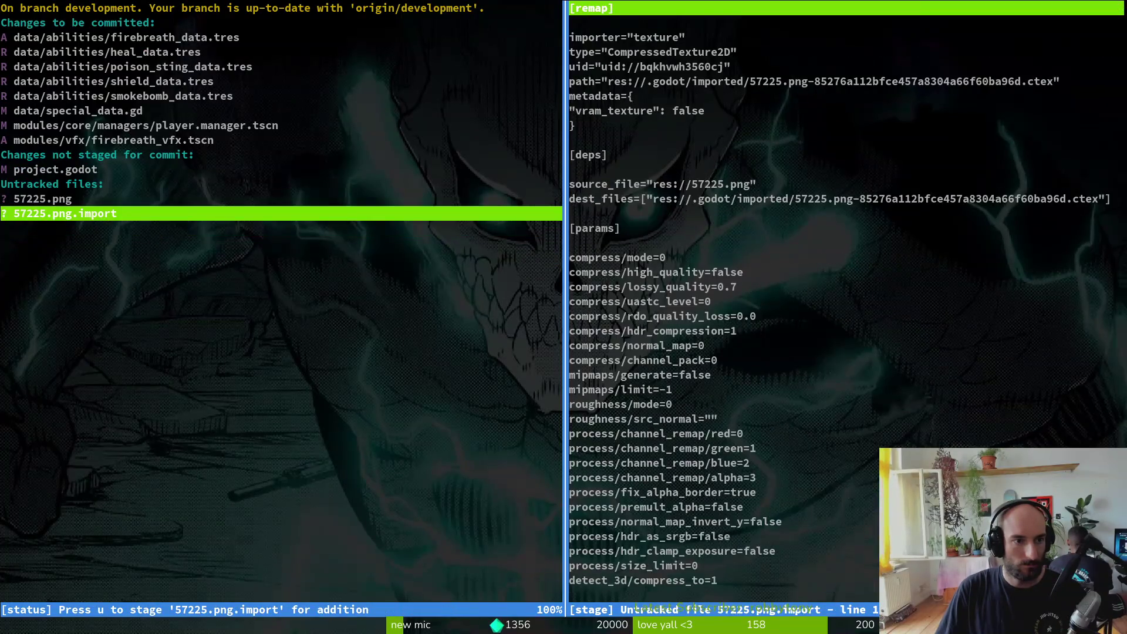
{"action": "key", "text": "Up"}
{"action": "key", "text": "q"}
{"action": "key", "text": "q"}
Step: Trash 57225.png and 57225.png.import from the pollinate-or-die project folder
{"action": "key", "text": "super+e"}
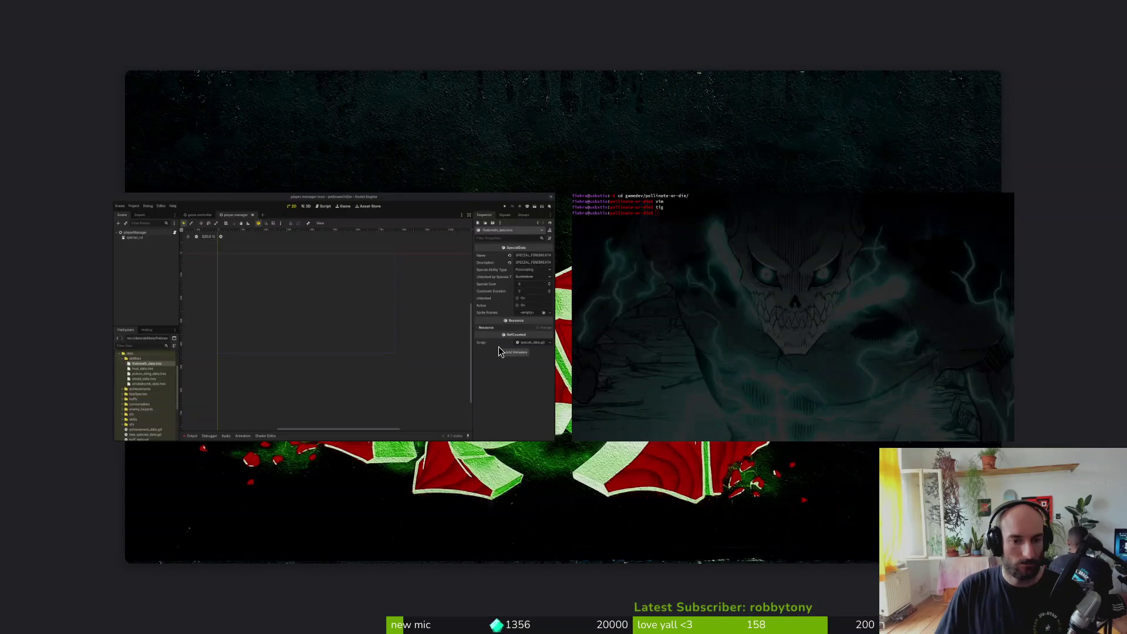
{"action": "left_click", "coordinate": [263, 294]}
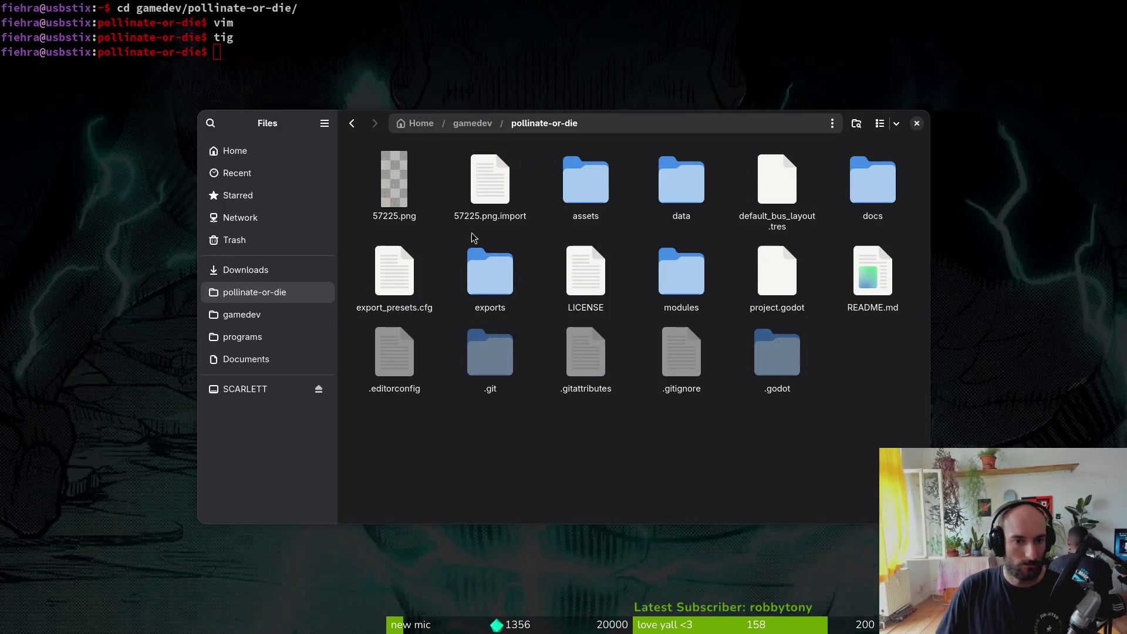
{"action": "left_click", "coordinate": [416, 182]}
{"action": "key", "text": "Delete"}
{"action": "key", "text": "Delete"}
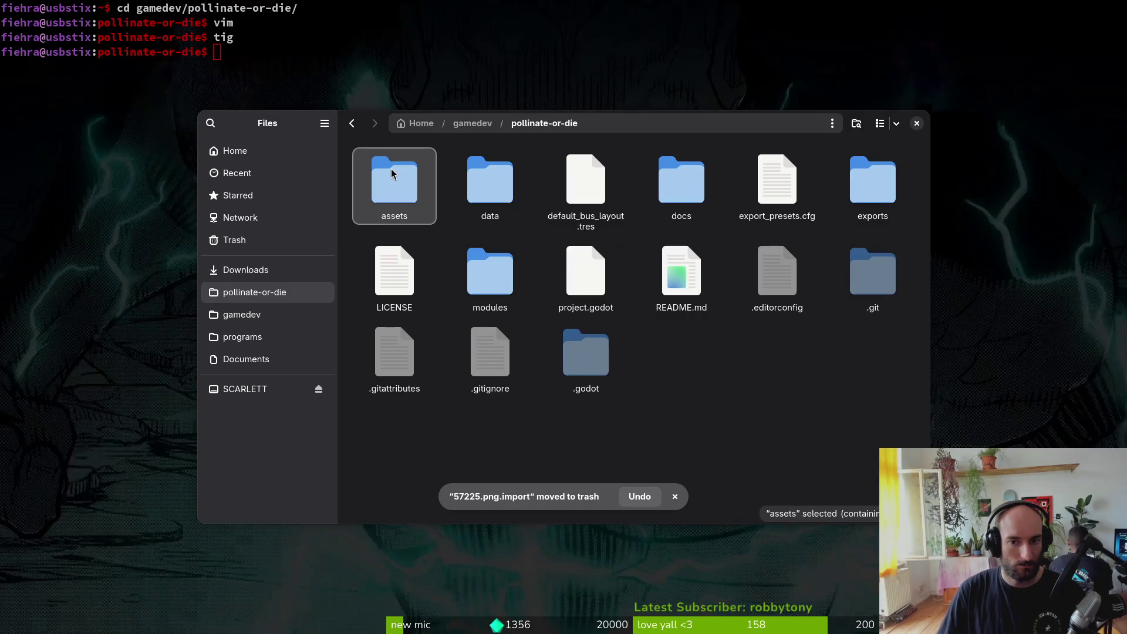
{"action": "key", "text": "ctrl+w"}
Step: Review the staged changes in tig's history view
{"action": "type", "text": "tig"}
{"action": "key", "text": "Return"}
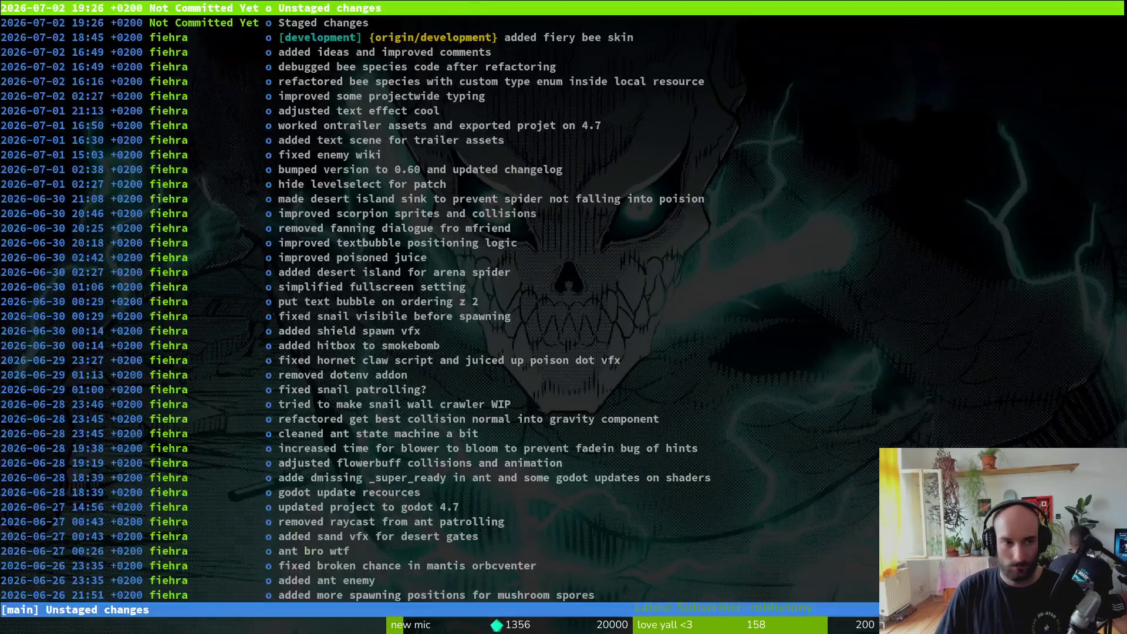
{"action": "key", "text": "s"}
{"action": "key", "text": "q"}
{"action": "key", "text": "q"}
Step: Commit as "added firebreath ability resource and started refactoring special enum" and git push
{"action": "type", "text": "git comm"}
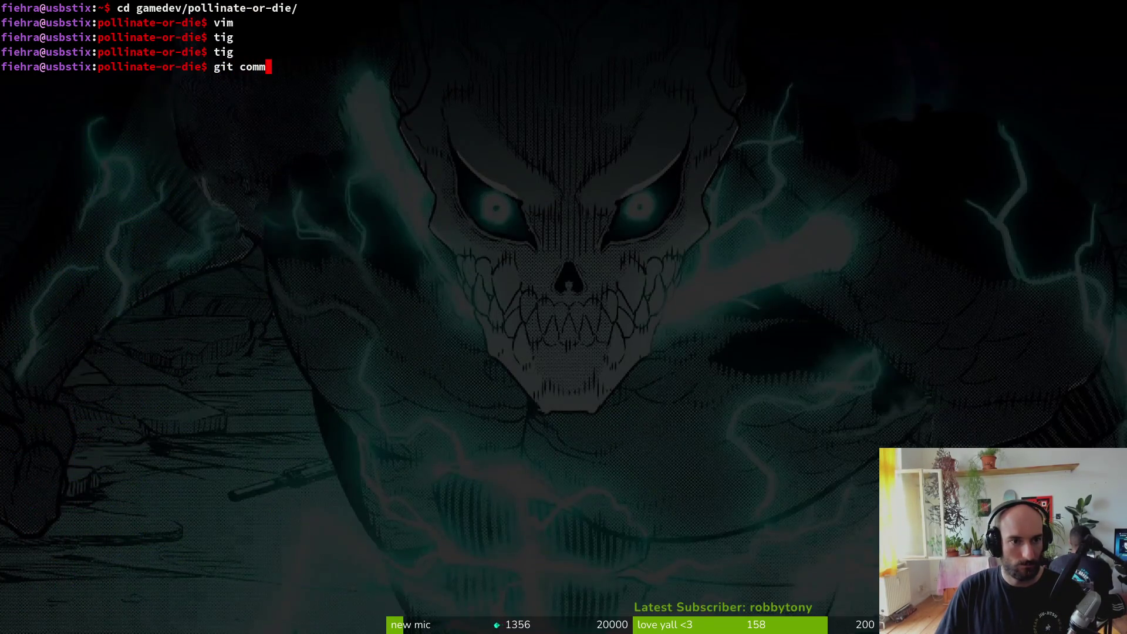
{"action": "type", "text": "it -&"}
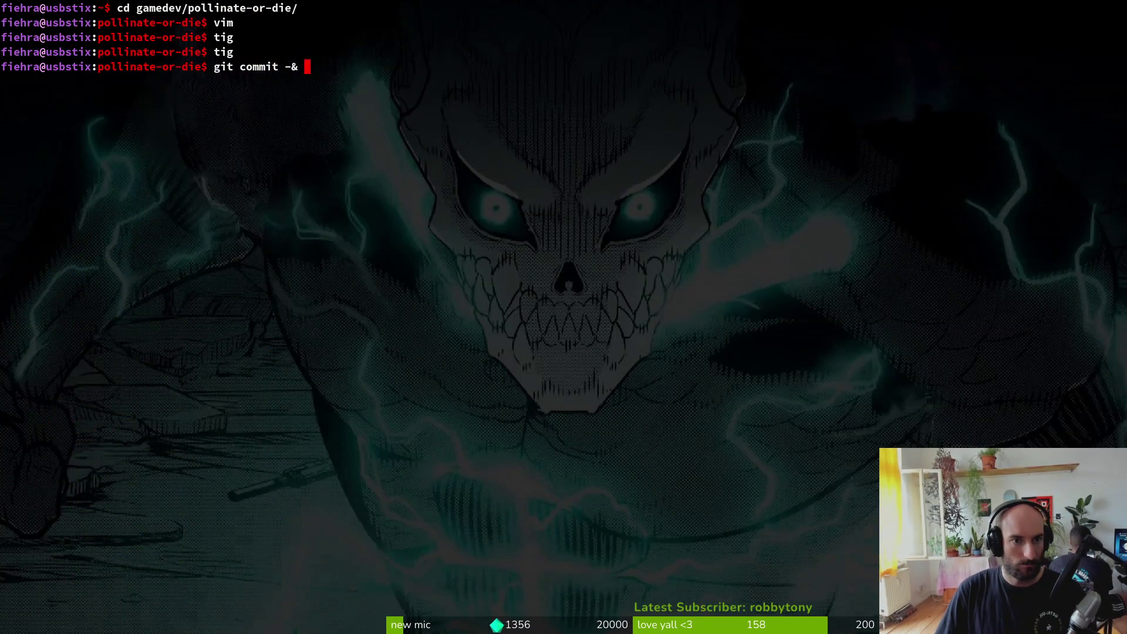
{"action": "type", "text": " \"m"}
{"action": "key", "text": "BackSpace"}
{"action": "key", "text": "BackSpace"}
{"action": "key", "text": "BackSpace"}
{"action": "key", "text": "BackSpace"}
{"action": "type", "text": "m ad"}
{"action": "key", "text": "BackSpace"}
{"action": "key", "text": "BackSpace"}
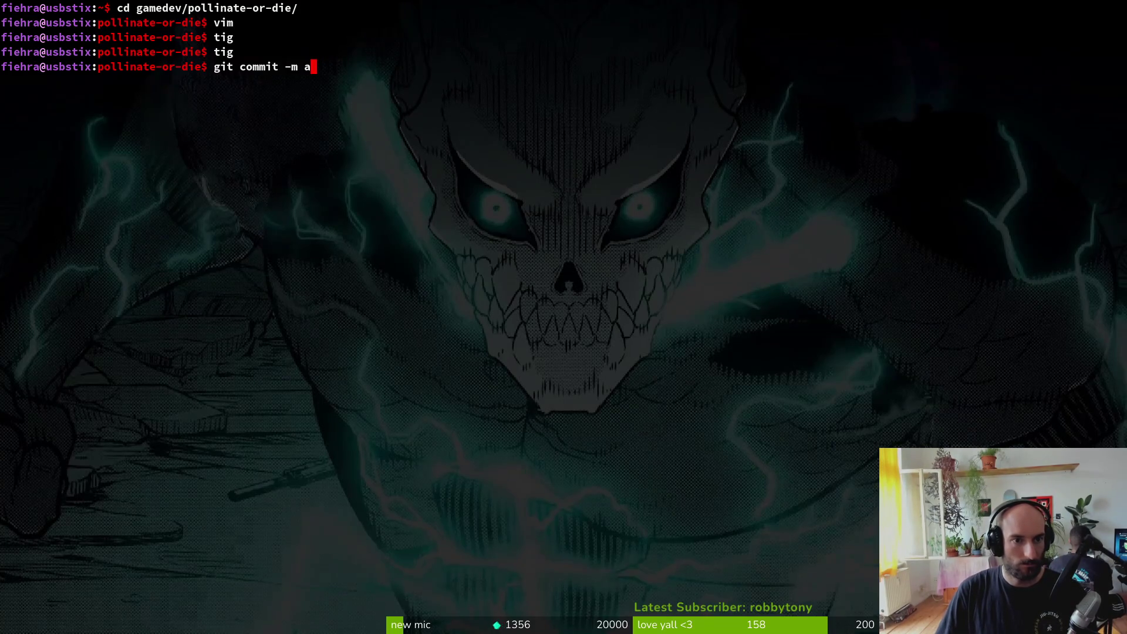
{"action": "type", "text": "\"added firebreath ability"}
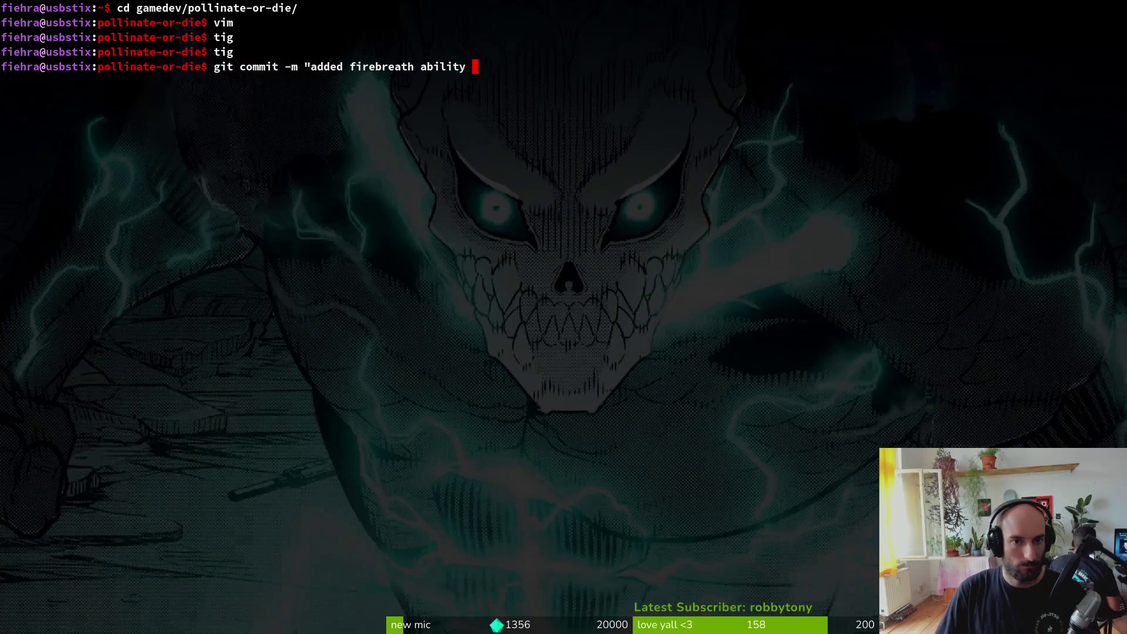
{"action": "type", "text": " resources"}
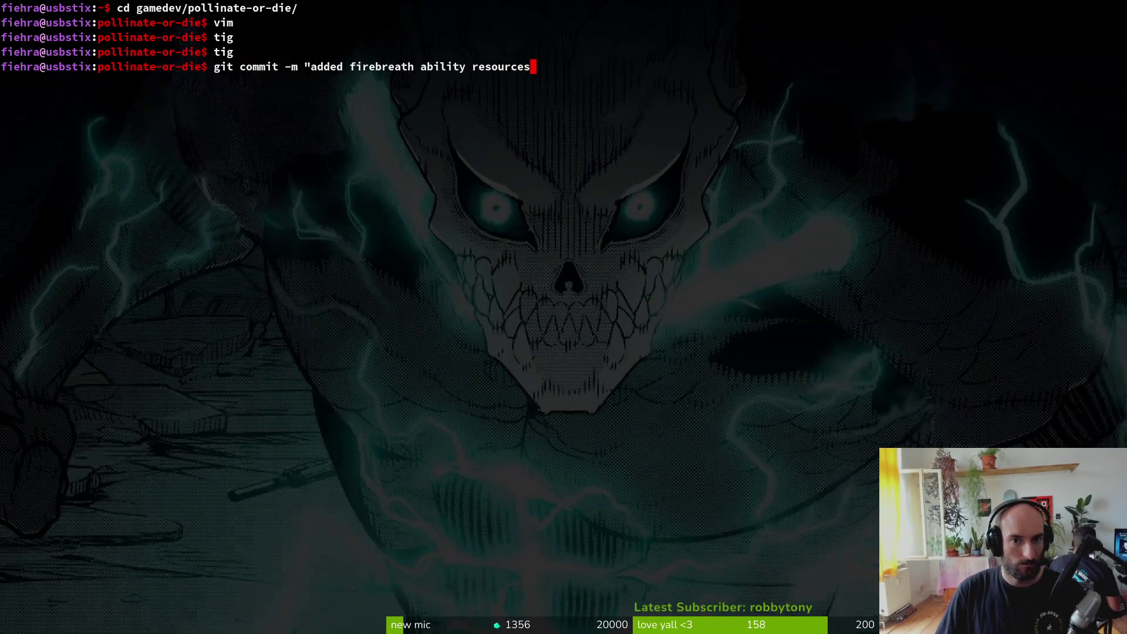
{"action": "key", "text": "BackSpace"}
{"action": "type", "text": "and started refactor"}
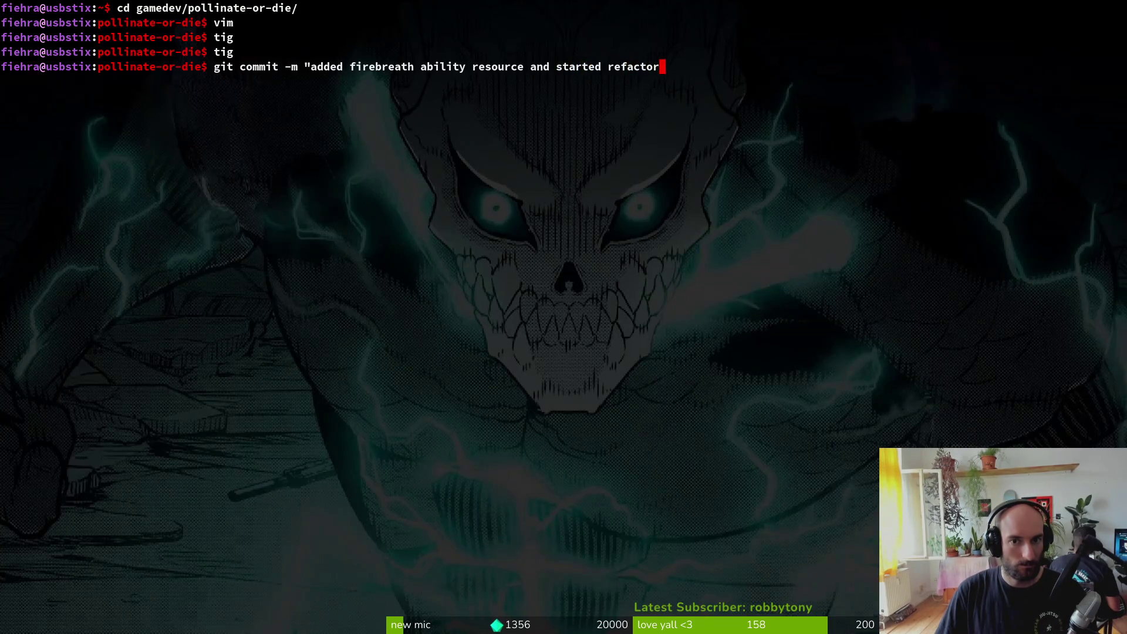
{"action": "type", "text": "ing special enum"}
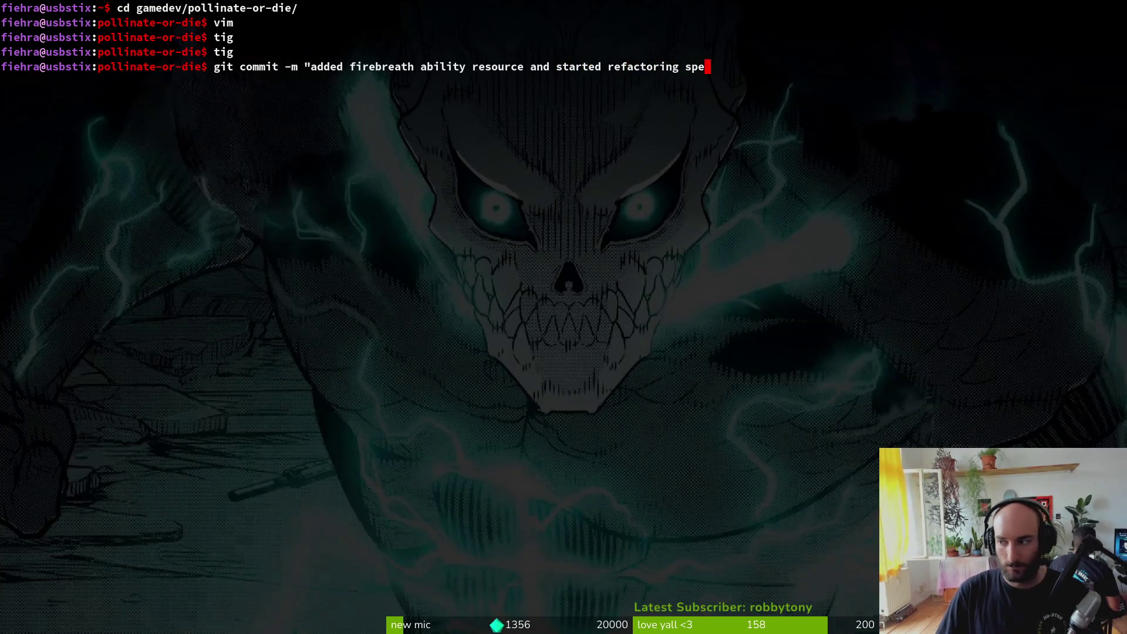
{"action": "type", "text": "\""}
{"action": "key", "text": "Return"}
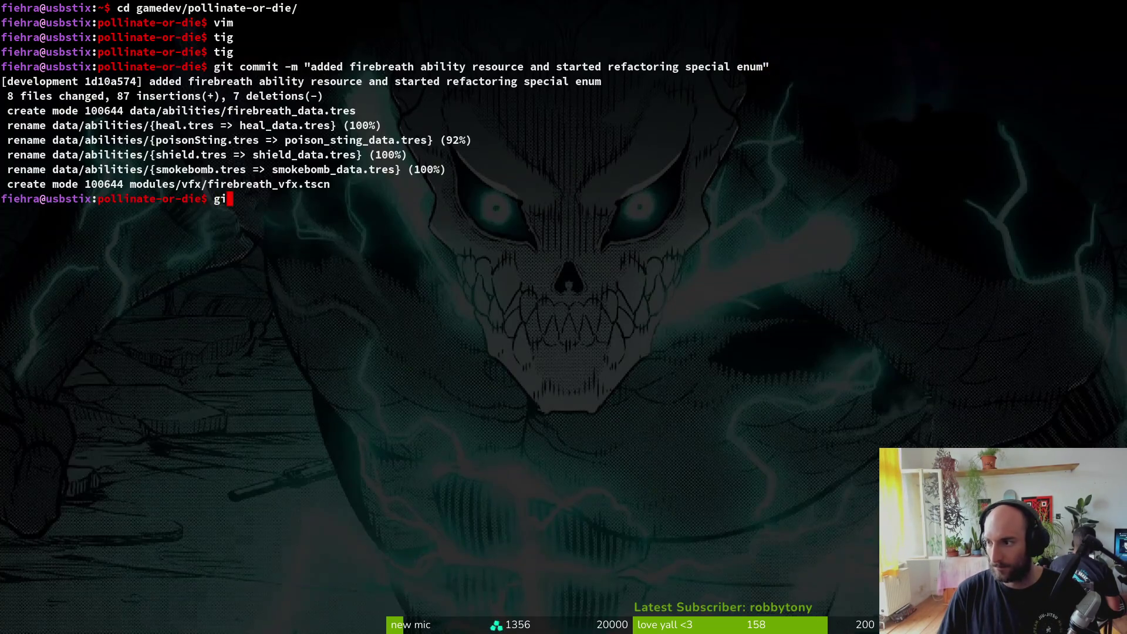
{"action": "type", "text": "git push"}
{"action": "key", "text": "Return"}
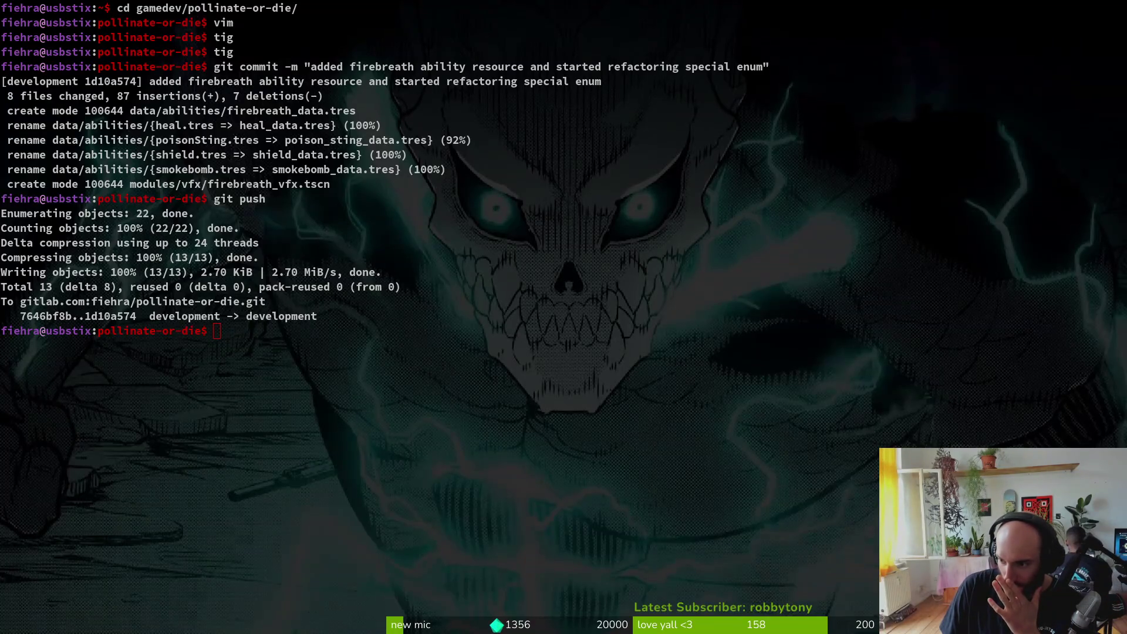
Step: Scroll the Twitch Raid Channel list of live Software and Game Development streams
{"action": "key", "text": "alt+Tab"}
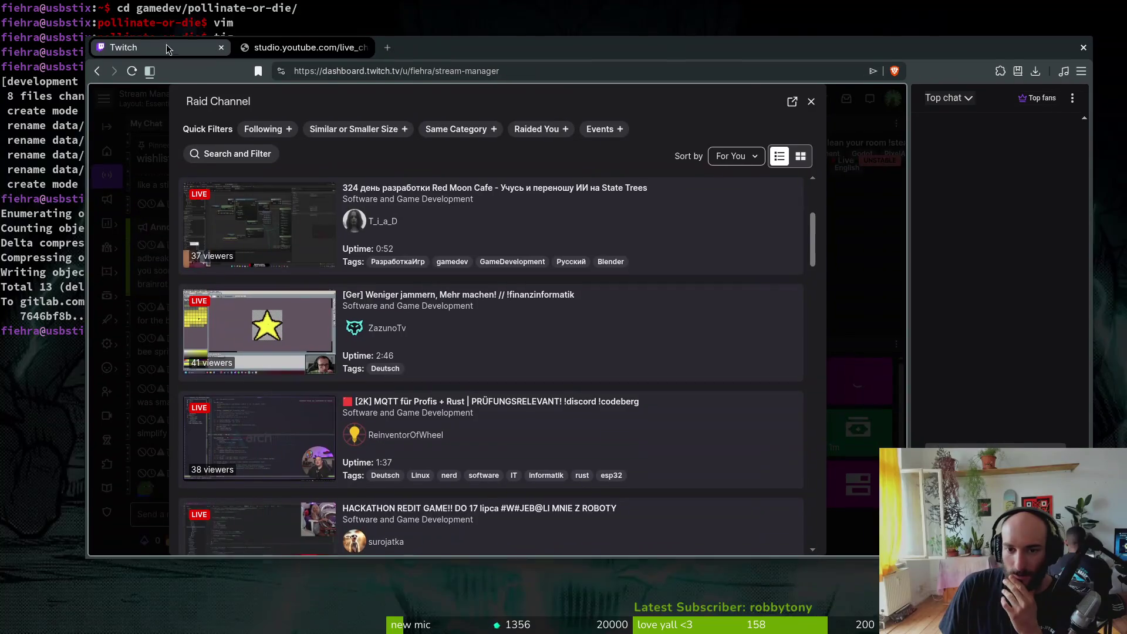
{"action": "scroll", "coordinate": [569, 362], "scroll_direction": "down", "scroll_amount": 15}
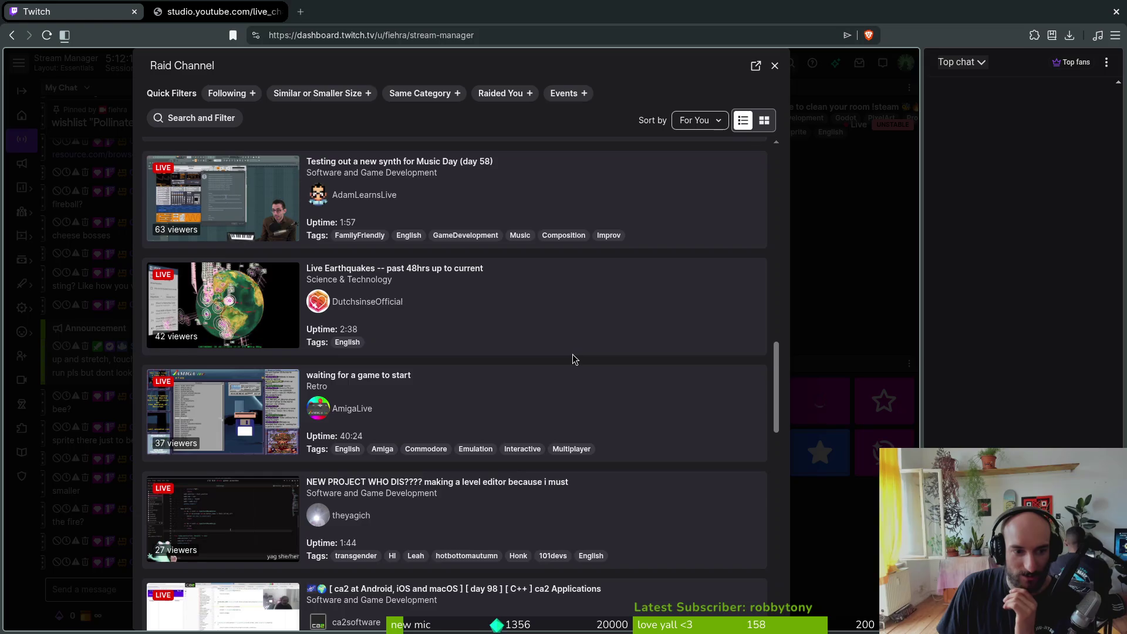
{"action": "scroll", "coordinate": [572, 354], "scroll_direction": "down", "scroll_amount": 3}
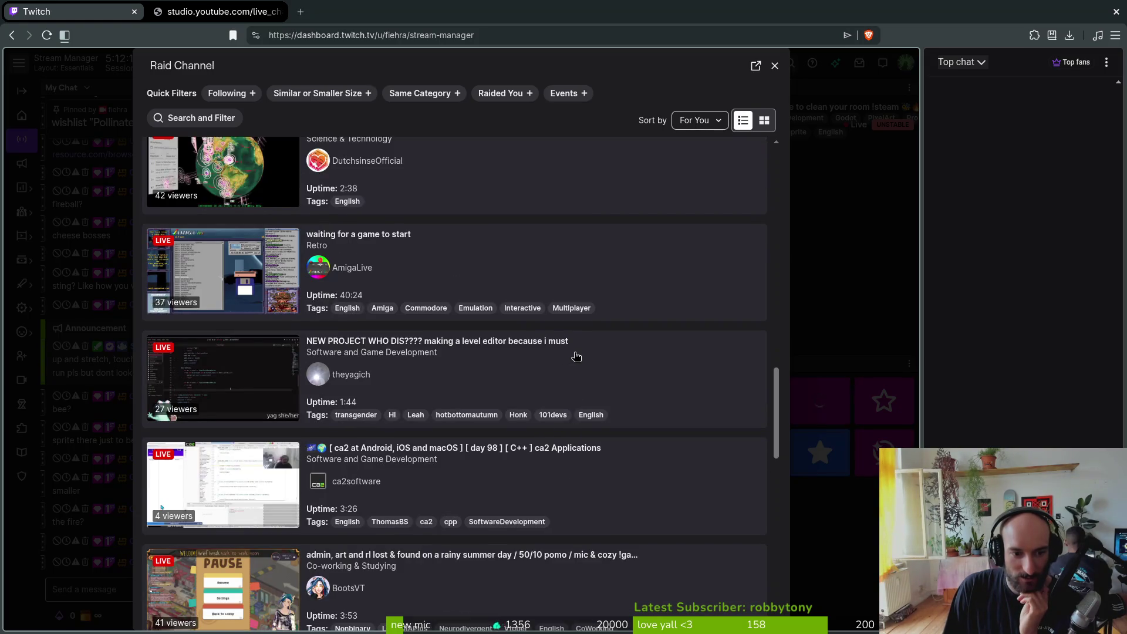